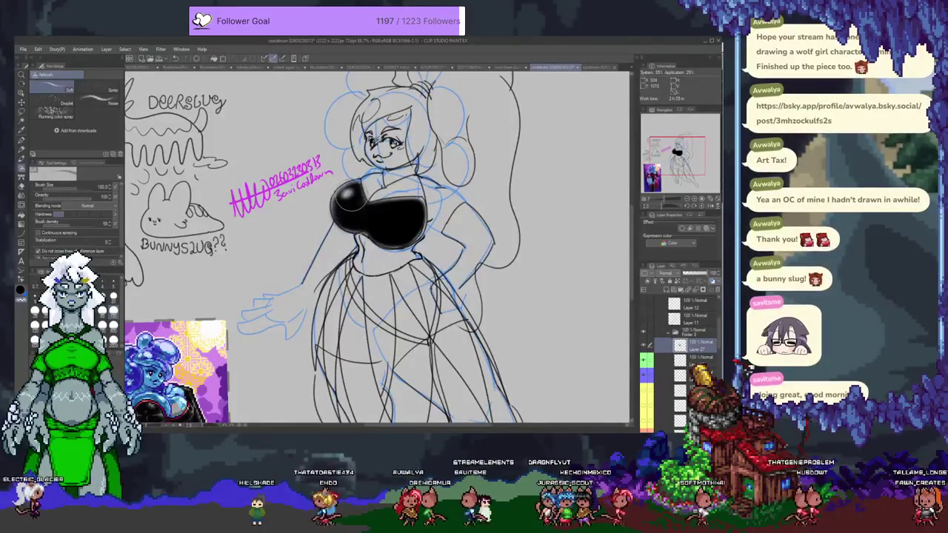
Airbrush a soft grey shine onto the black chest
drag(396, 216, 381, 211)
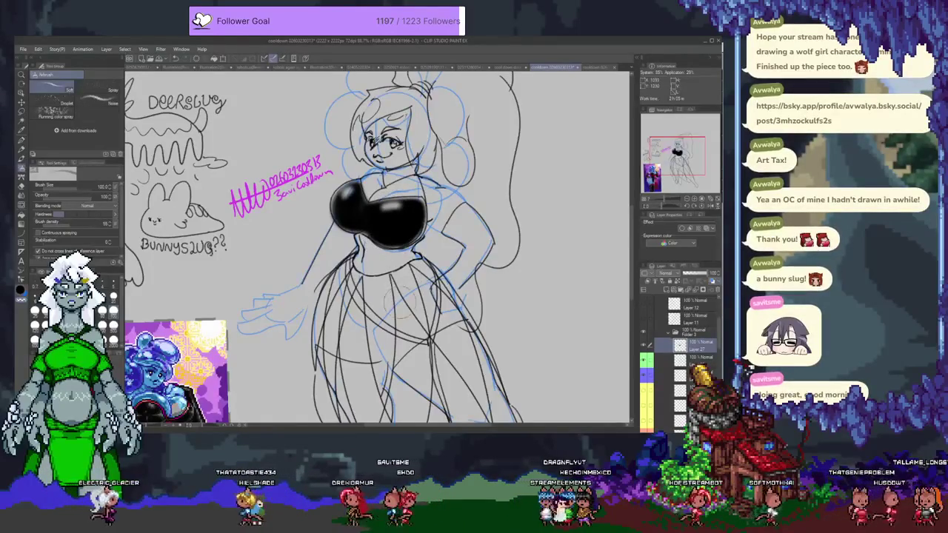
drag(378, 316, 363, 291)
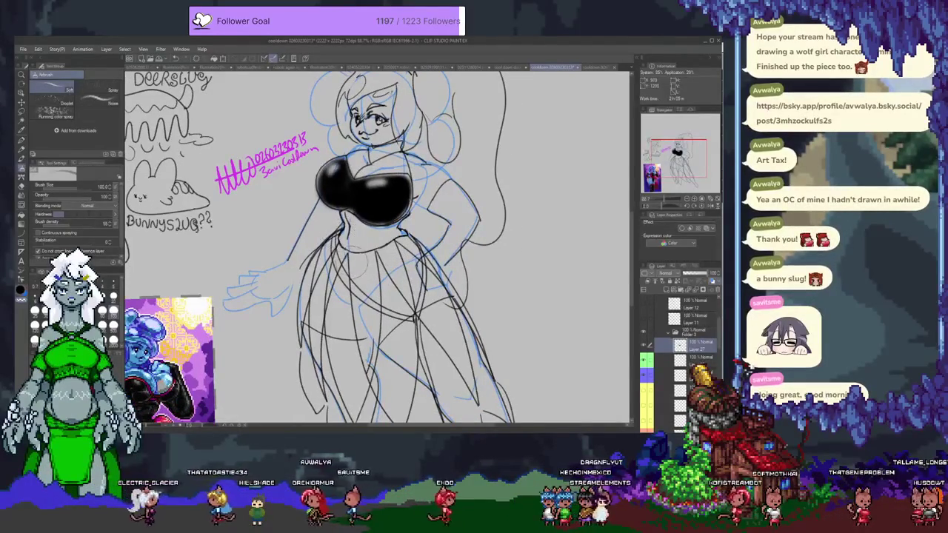
drag(351, 239, 356, 293)
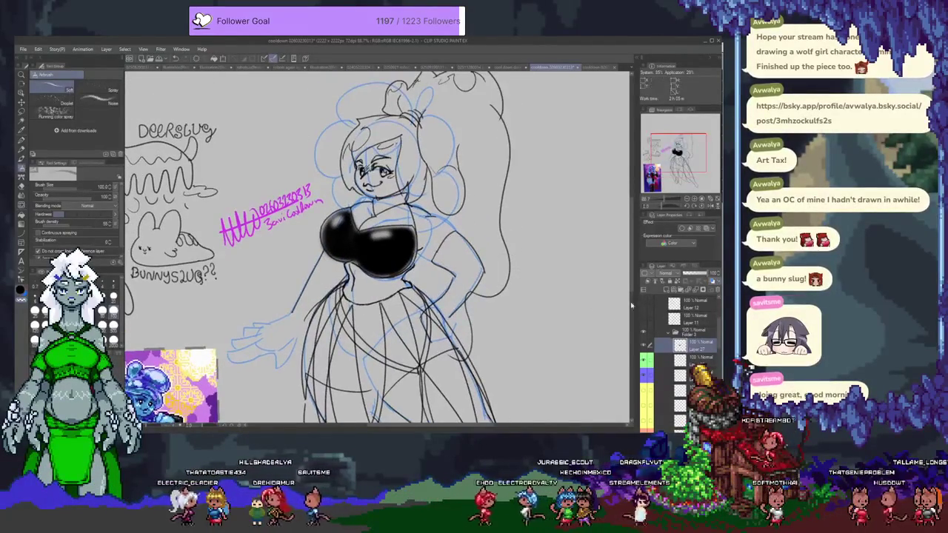
Add a new empty raster layer, undoing the stray blue scribble on face and hair
click(668, 291)
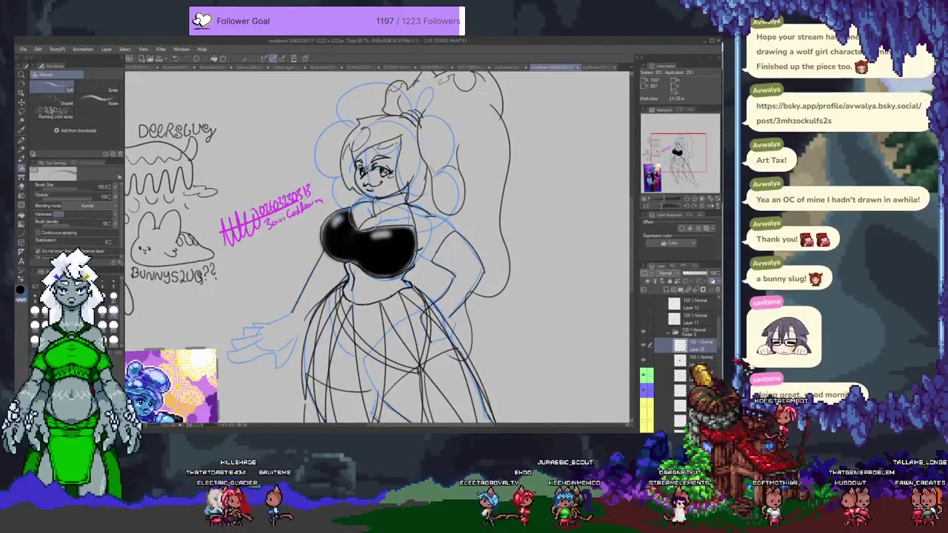
drag(366, 241, 352, 274)
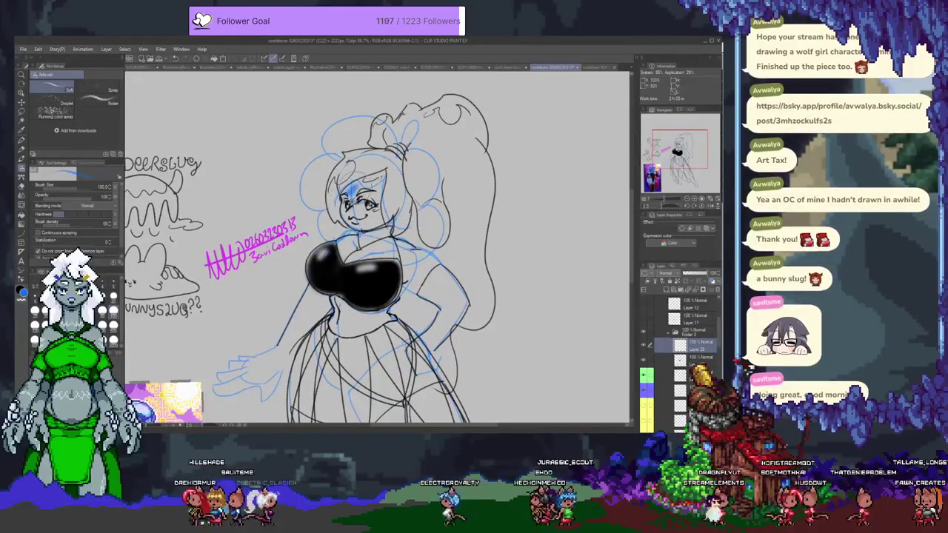
key(ctrl+z)
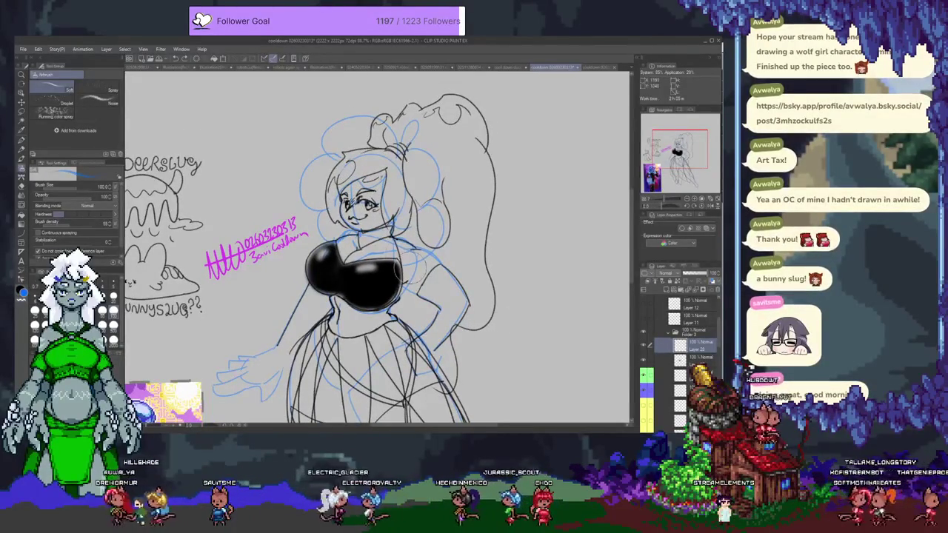
Select a different layer in the Layer panel stack
scroll(401, 200, up, 1)
scroll(678, 356, down, 5)
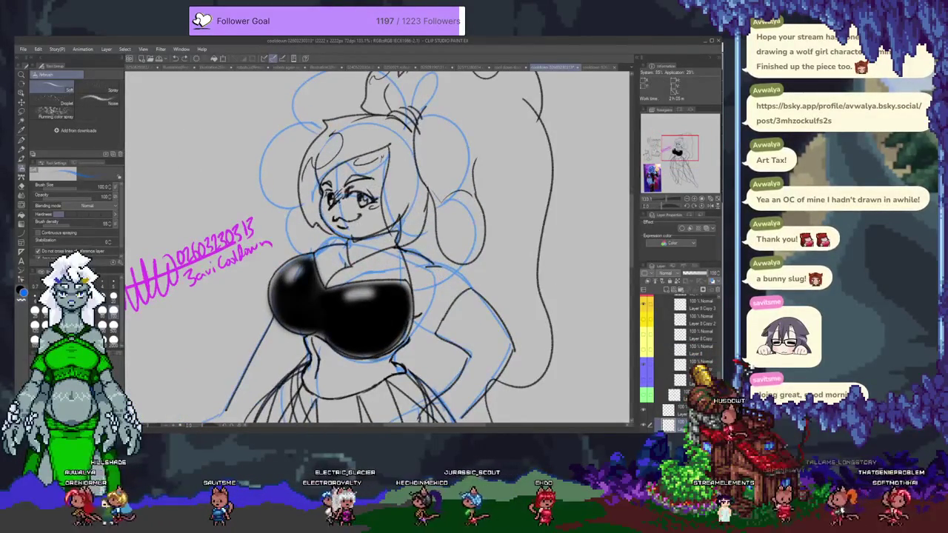
scroll(679, 356, up, 3)
scroll(679, 355, up, 3)
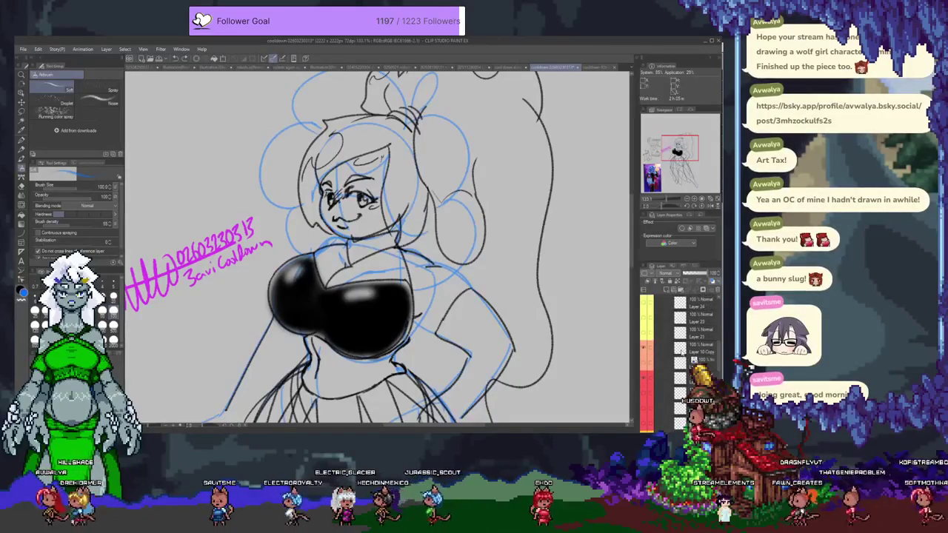
scroll(678, 355, up, 3)
scroll(678, 356, up, 2)
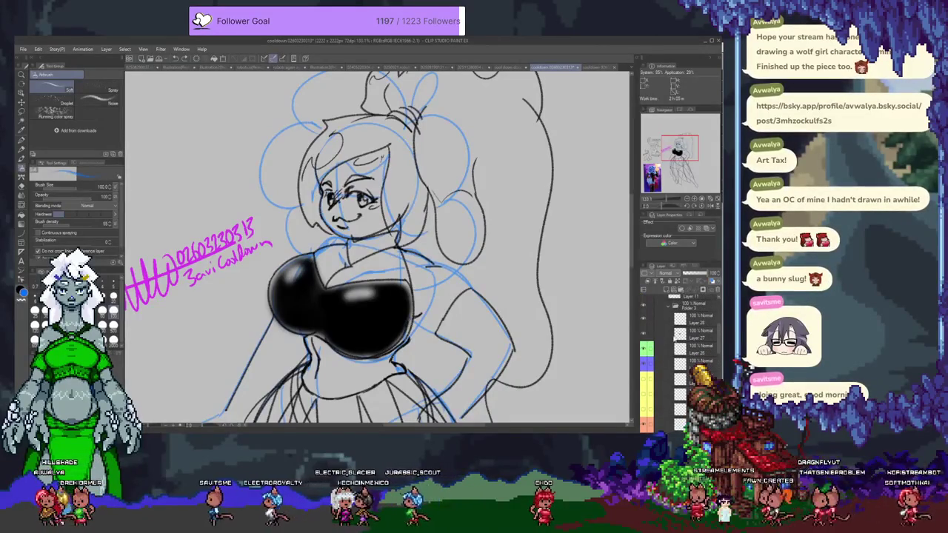
click(704, 337)
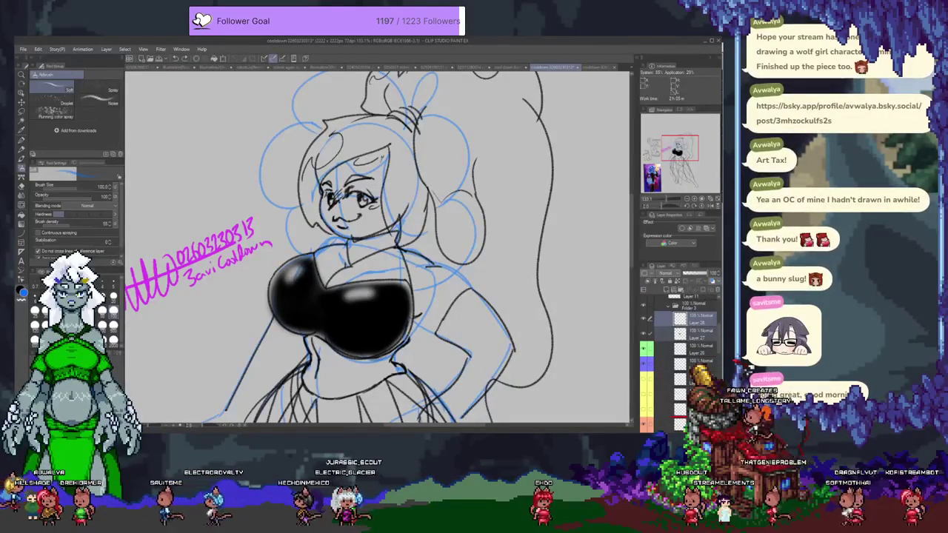
Move a layer down the stack so the sketch lines sit above it
scroll(679, 356, down, 2)
scroll(678, 356, down, 2)
scroll(679, 356, down, 2)
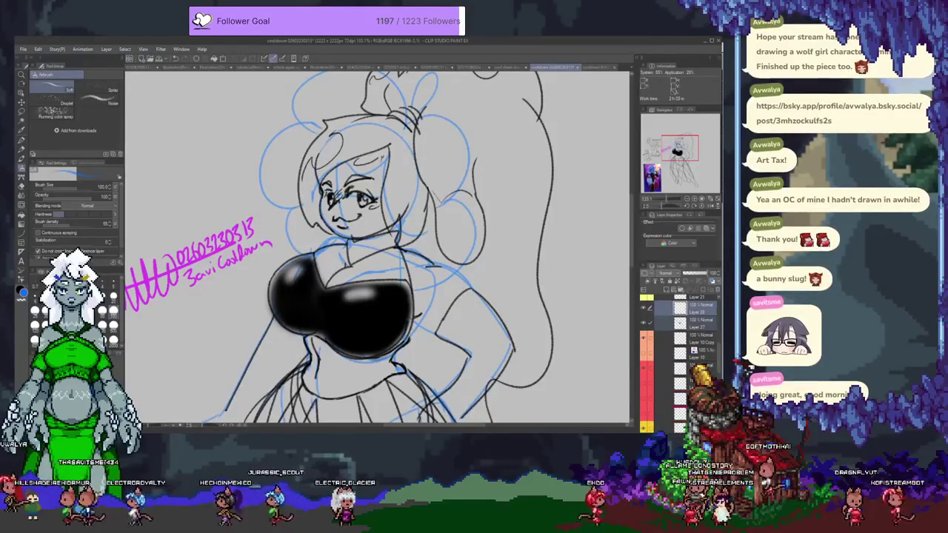
scroll(679, 340, up, 2)
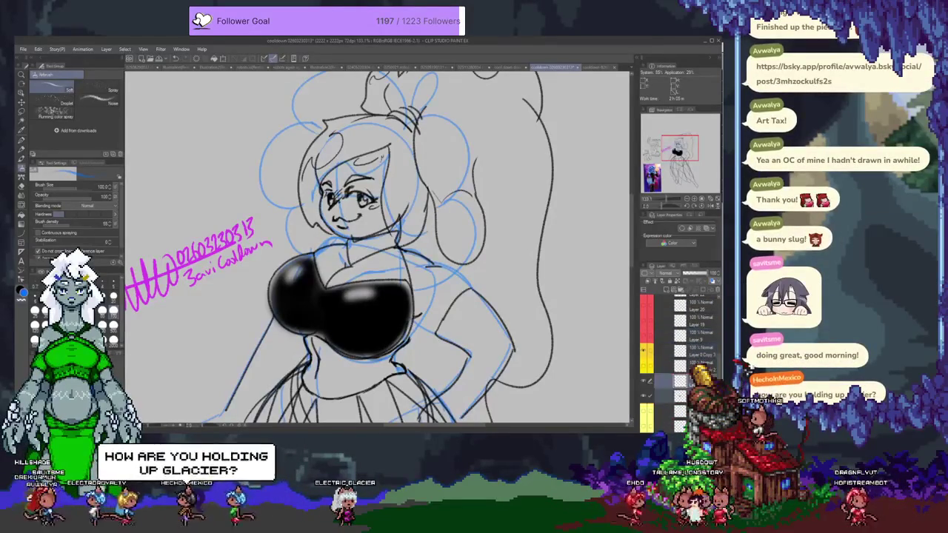
scroll(689, 337, down, 2)
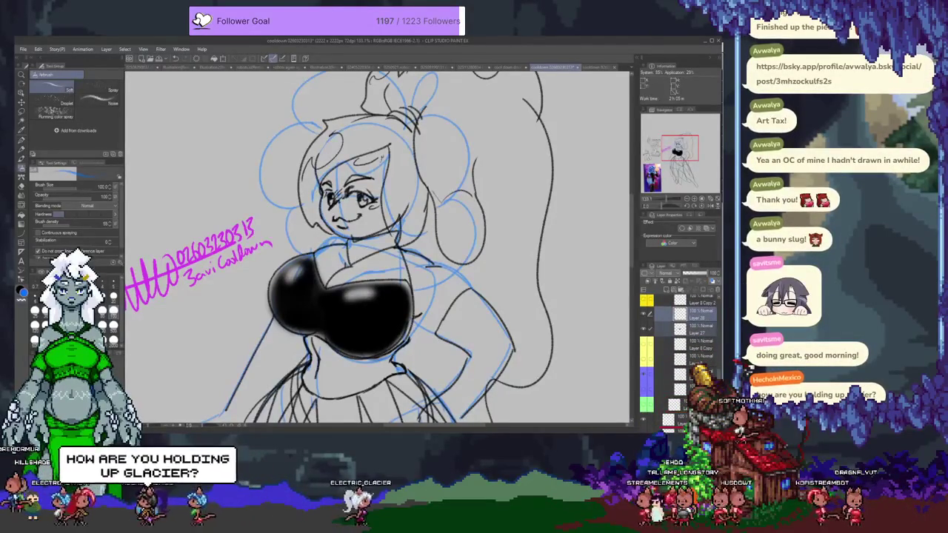
scroll(681, 326, down, 2)
scroll(681, 326, down, 2)
scroll(682, 326, down, 2)
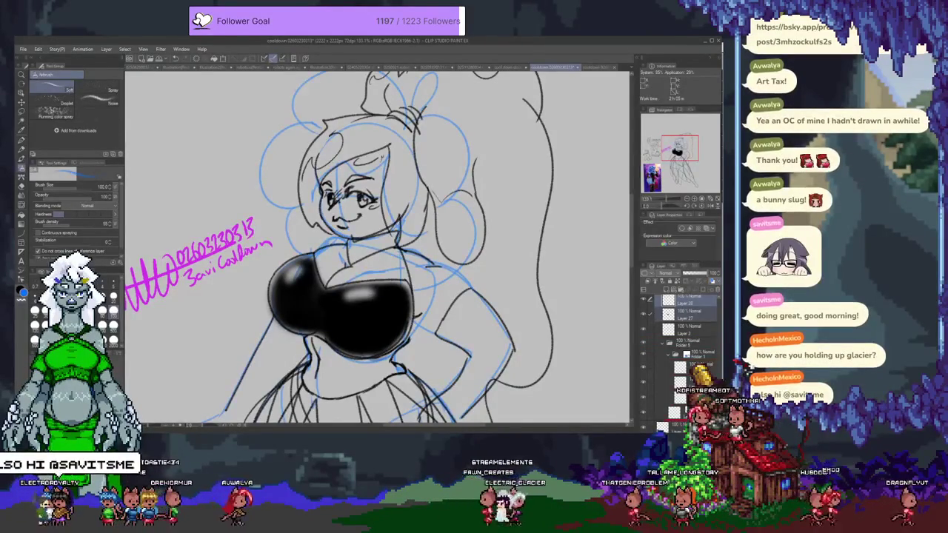
drag(691, 304, 682, 370)
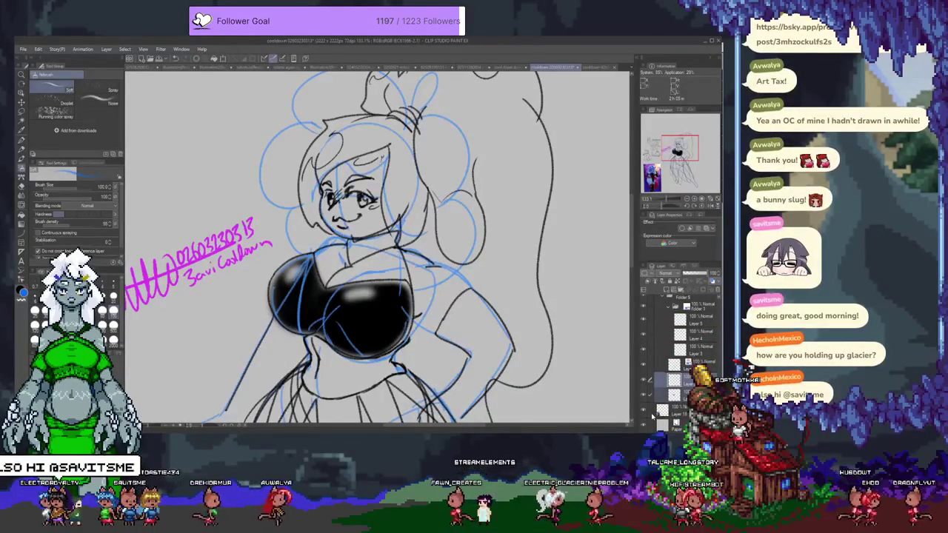
Hide the blue sketch layer's lines over the character
click(643, 366)
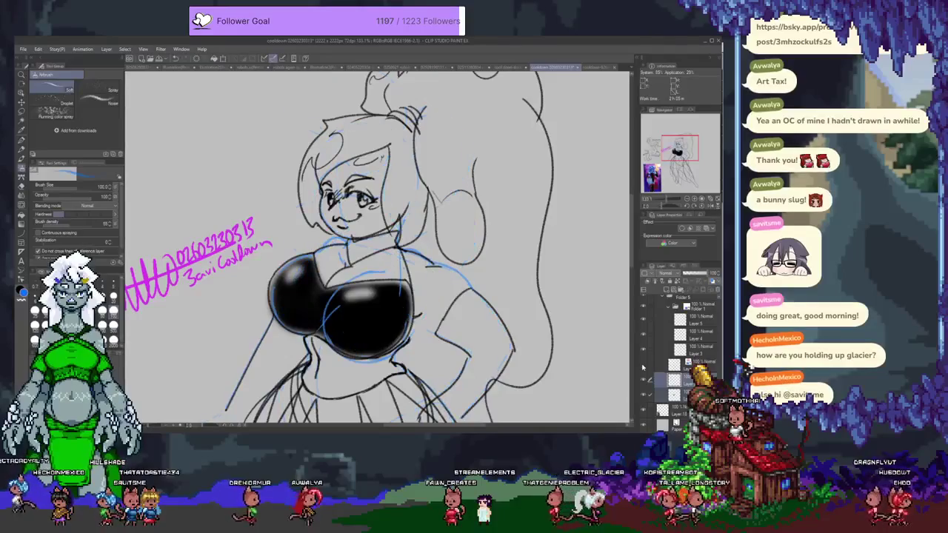
click(643, 366)
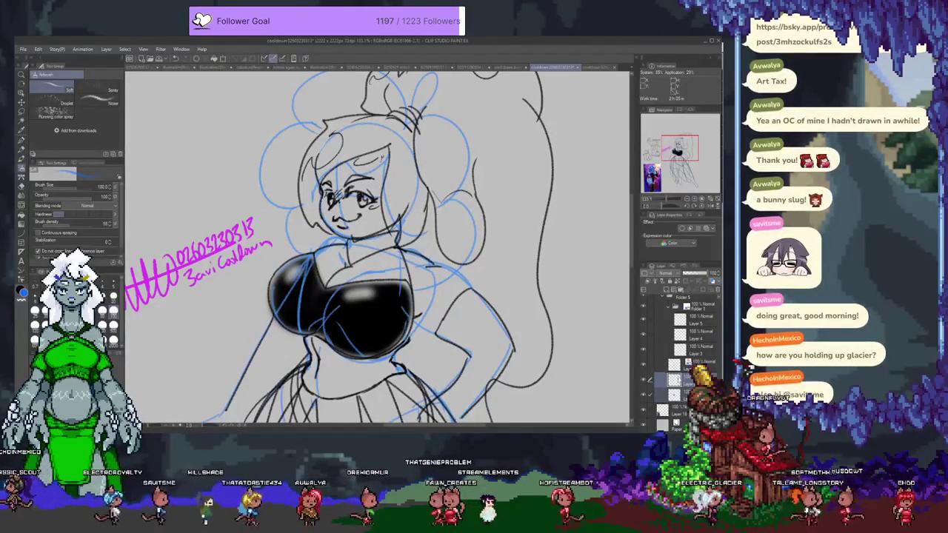
click(643, 366)
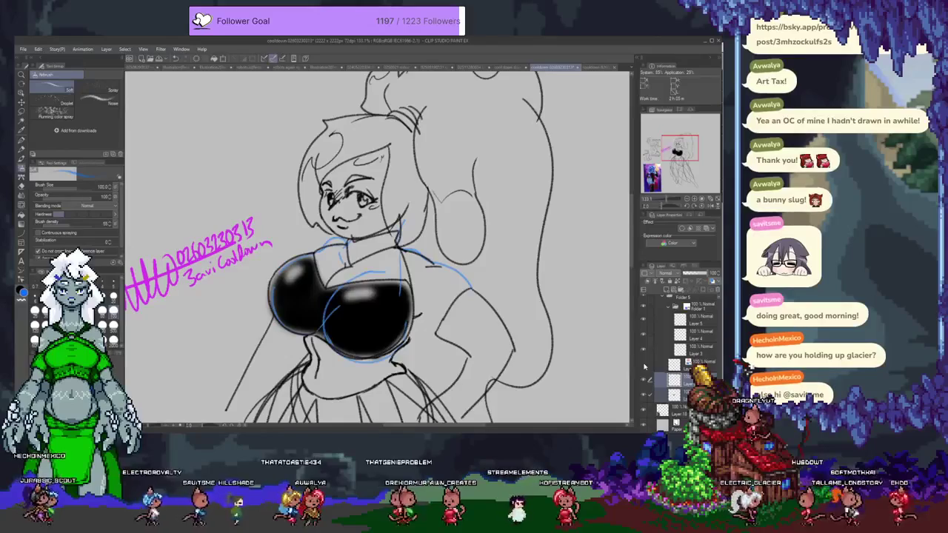
scroll(648, 356, up, 2)
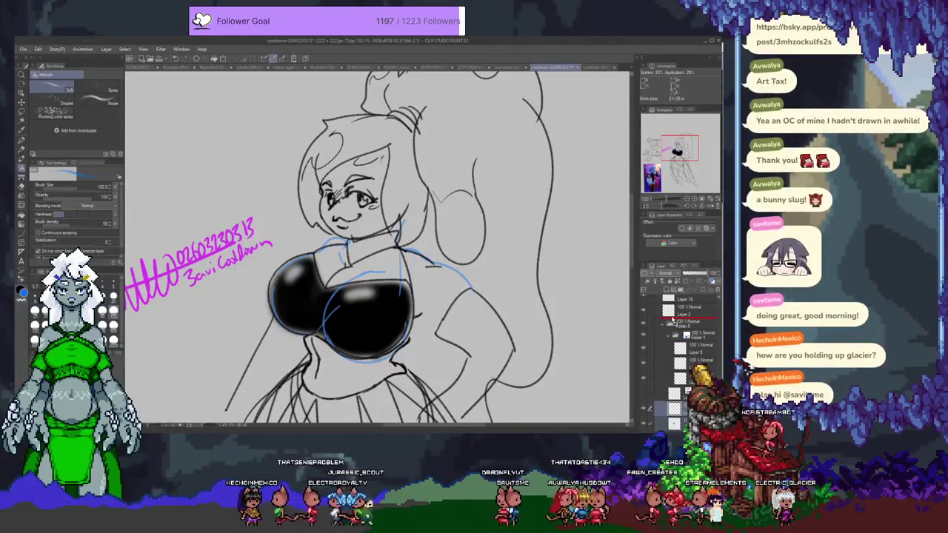
Reposition a layer and multi-select Layer 27 together with other layers
drag(673, 320, 674, 323)
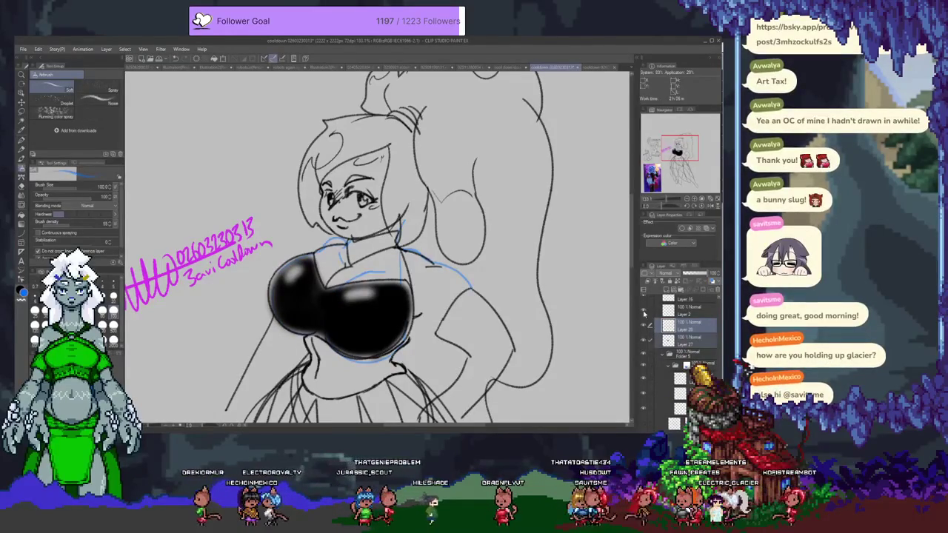
click(680, 343)
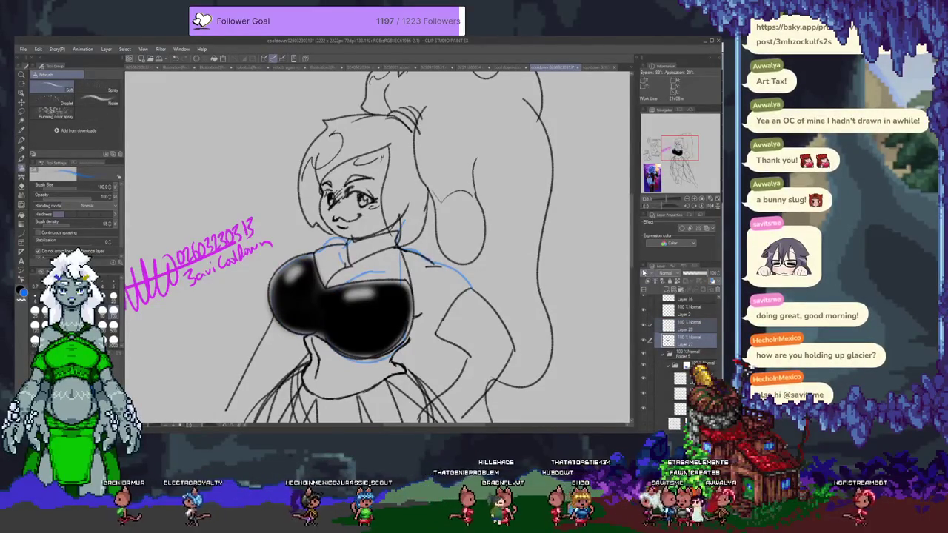
shift+click(656, 330)
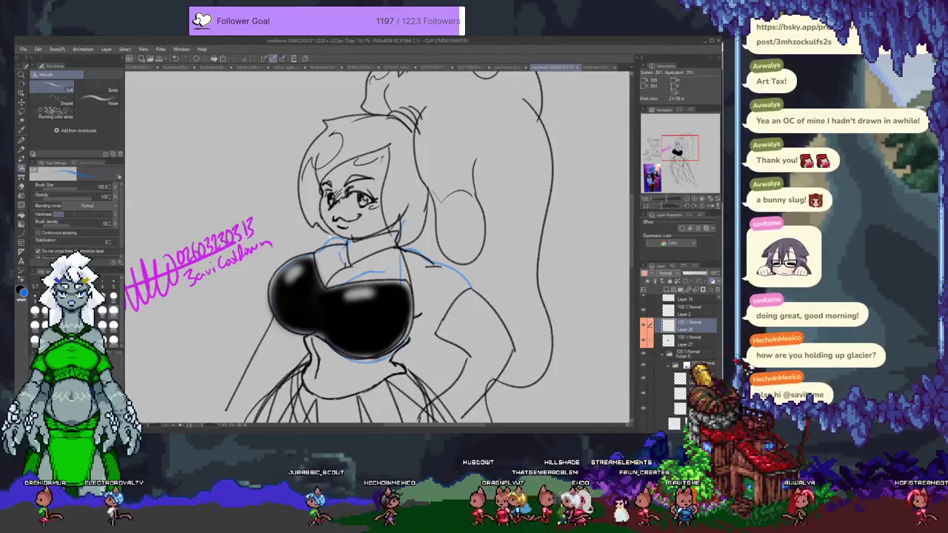
scroll(459, 260, down, 2)
scroll(340, 198, down, 2)
Airbrush a small blue test mark near the neck
drag(330, 216, 318, 220)
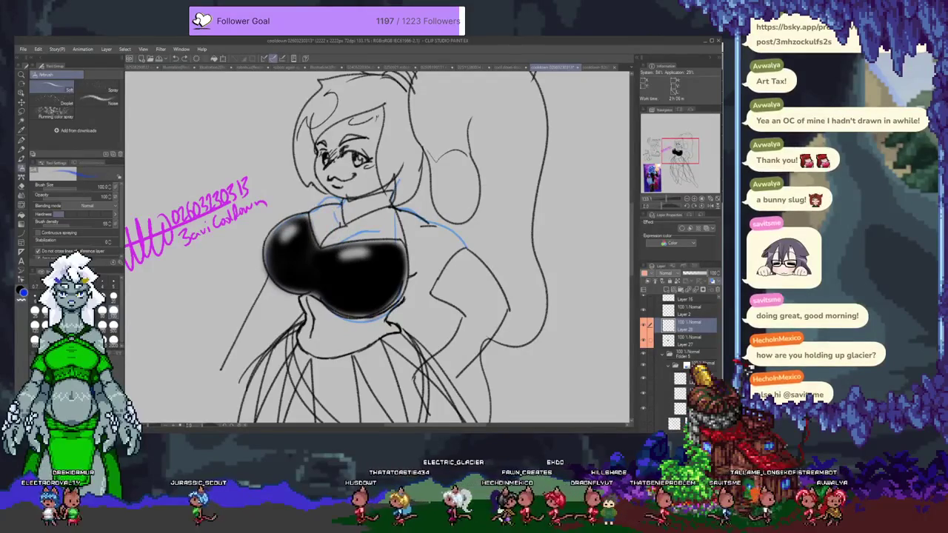
scroll(377, 245, up, 1)
scroll(378, 244, up, 2)
Airbrush blue over the face, forehead and hair, with the colour layer below Layer 27
mouse_move(356, 169)
mouse_down()
mouse_move(334, 207)
mouse_move(348, 226)
mouse_up()
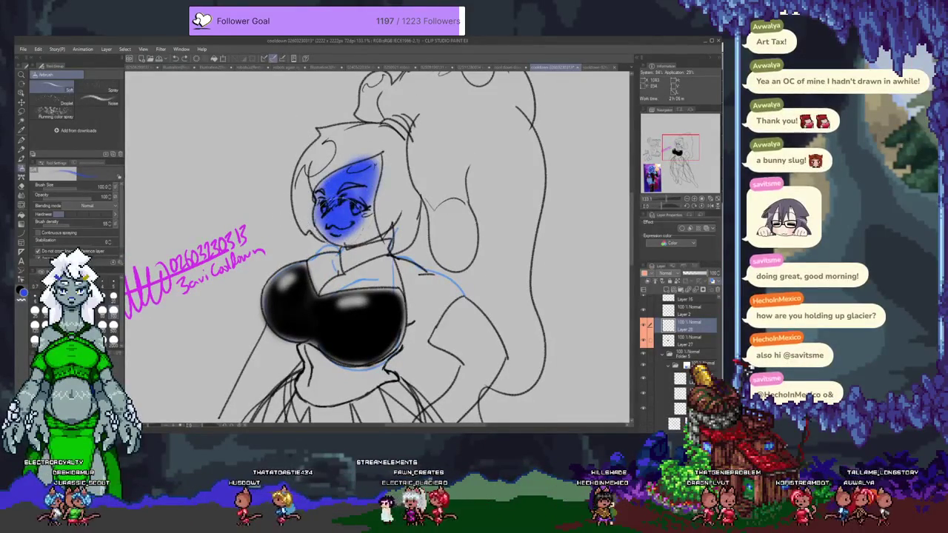
mouse_move(350, 209)
mouse_down()
mouse_move(370, 169)
mouse_move(356, 178)
mouse_up()
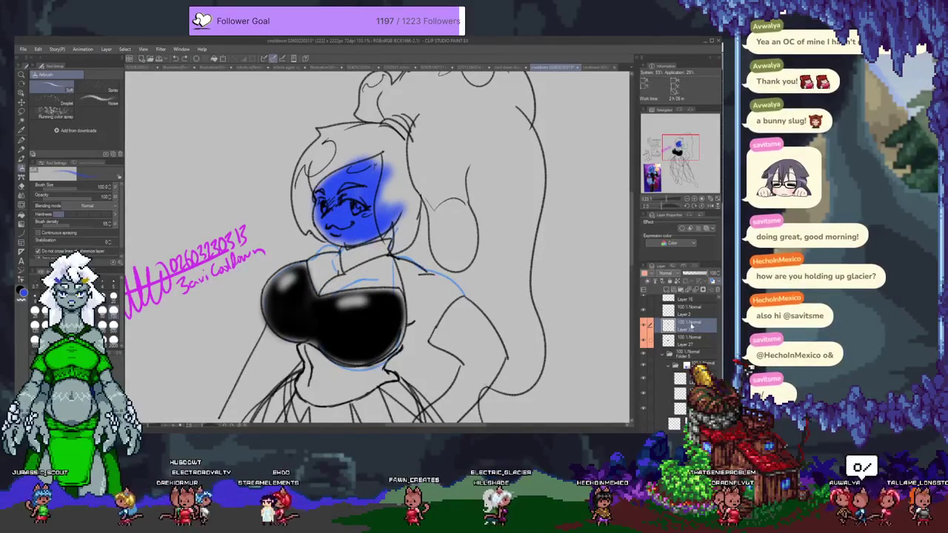
drag(692, 326, 692, 341)
Airbrush blue across the upper chest and its right side
drag(296, 263, 333, 259)
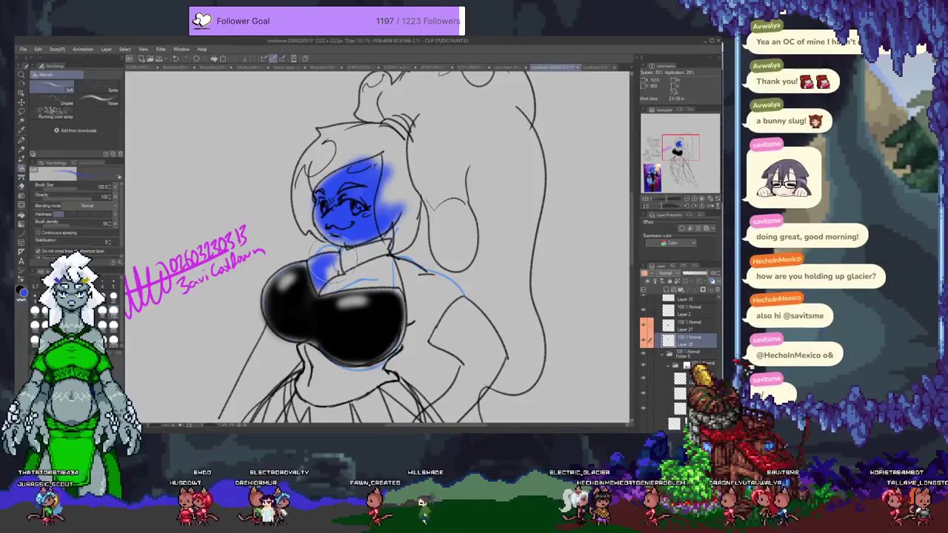
drag(381, 276, 320, 285)
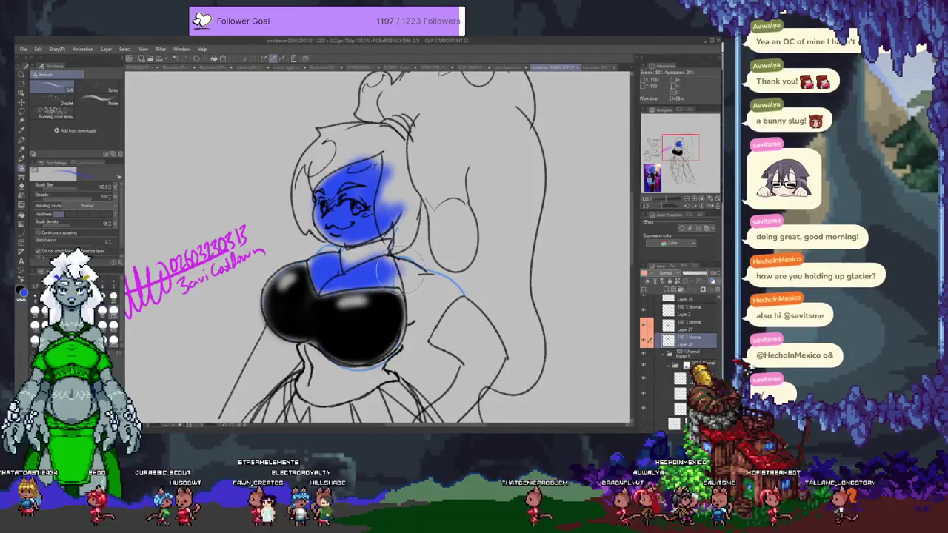
mouse_move(389, 263)
mouse_down()
mouse_move(423, 296)
mouse_move(453, 302)
mouse_move(439, 292)
mouse_up()
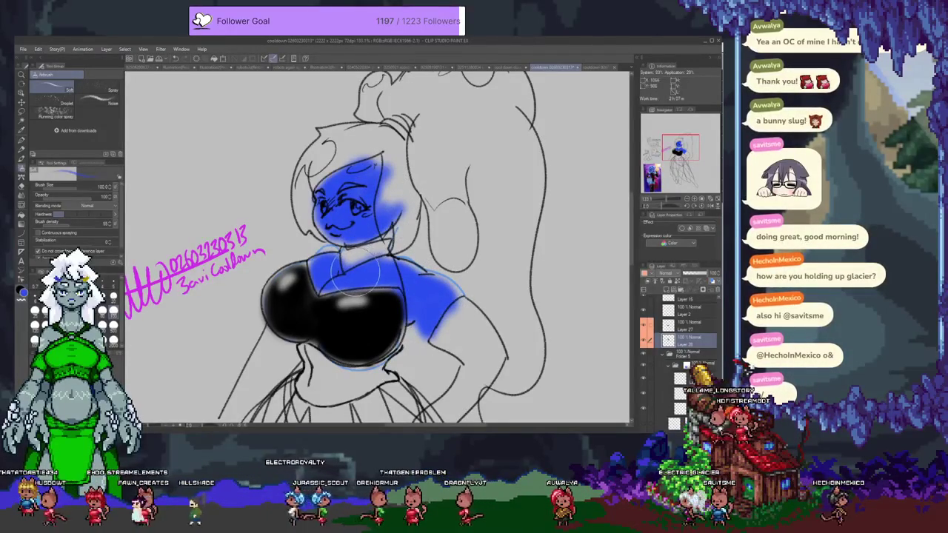
key(p)
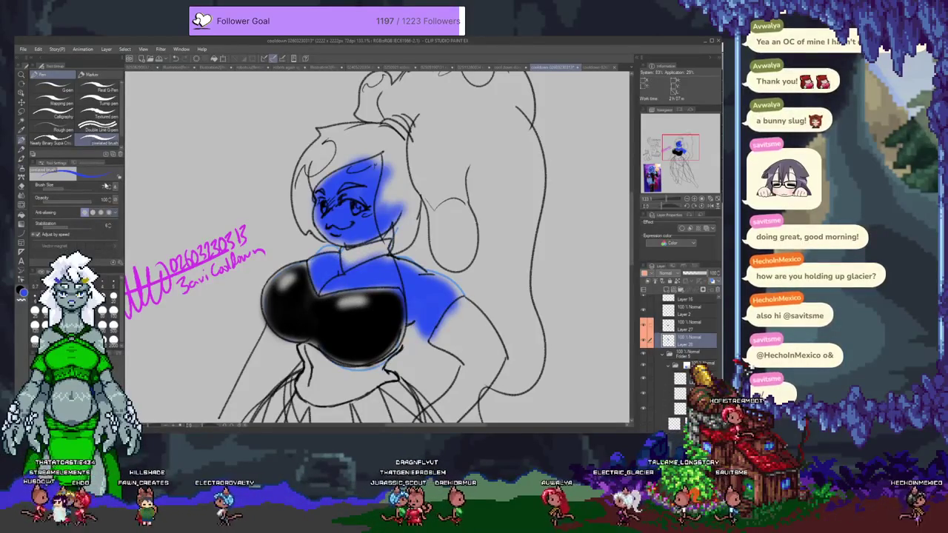
Set up the soft Airbrush with blue as the paint colour
click(71, 88)
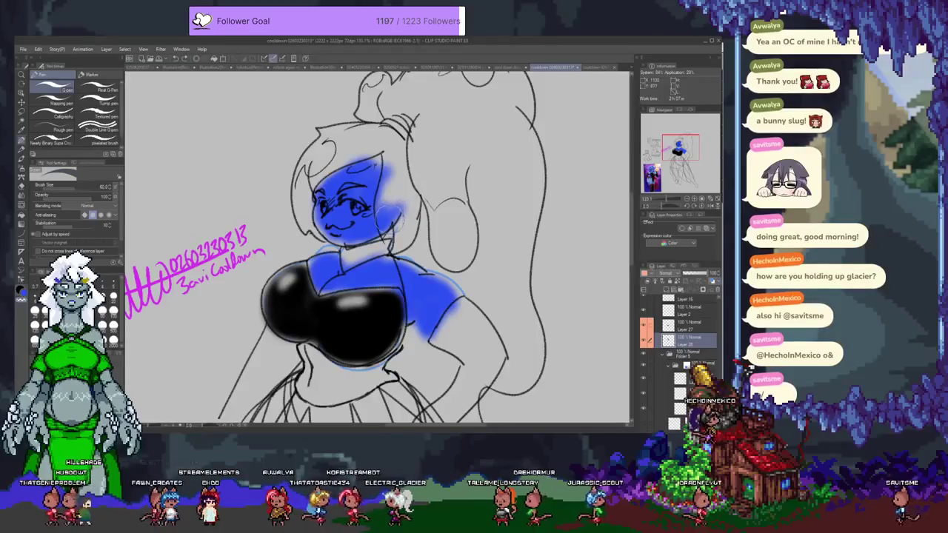
key(c)
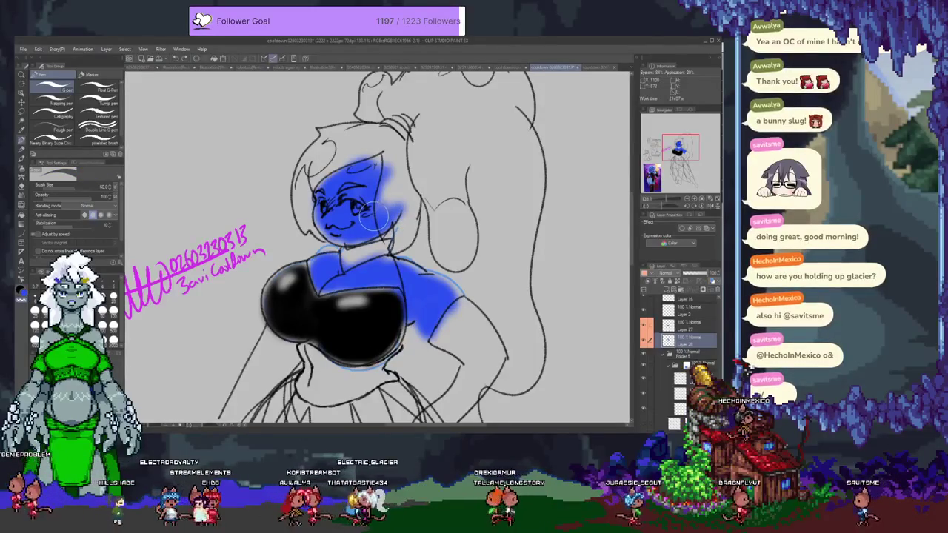
key(b)
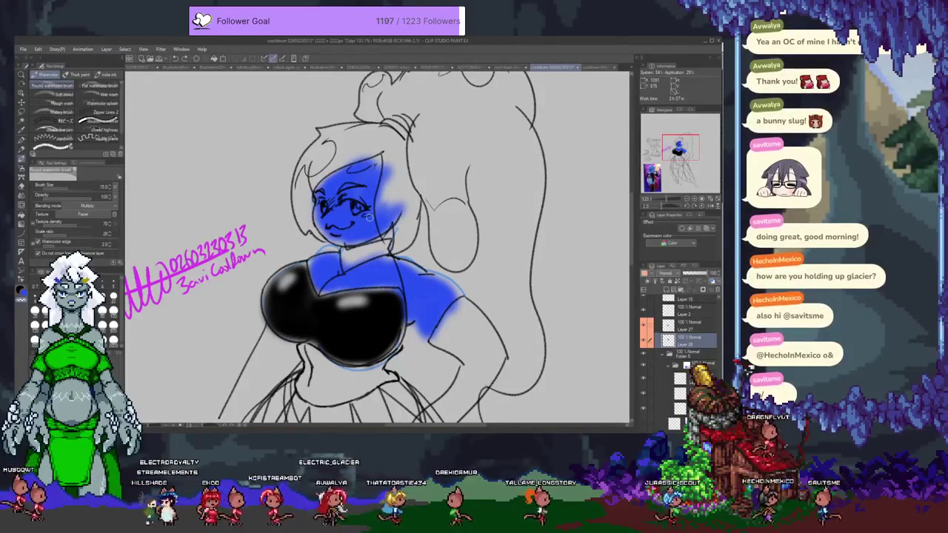
key(b)
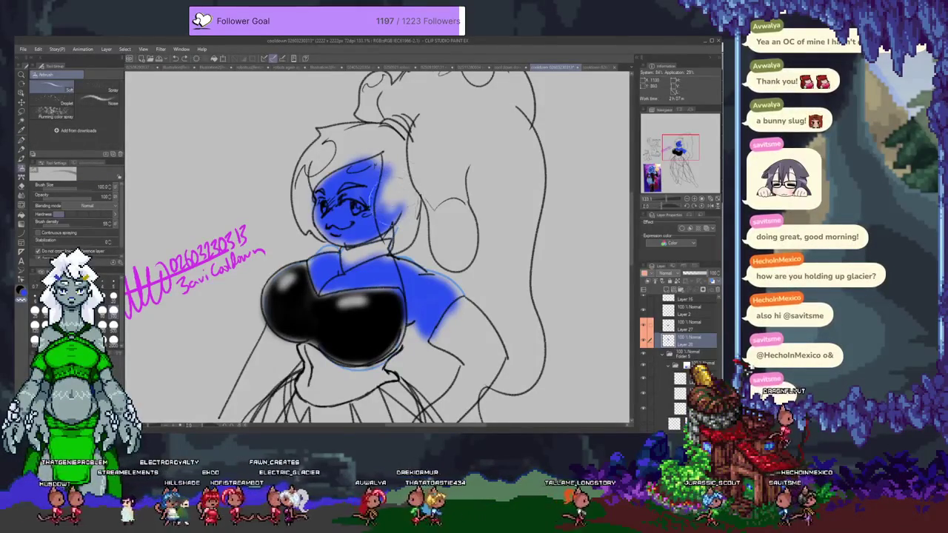
key(c)
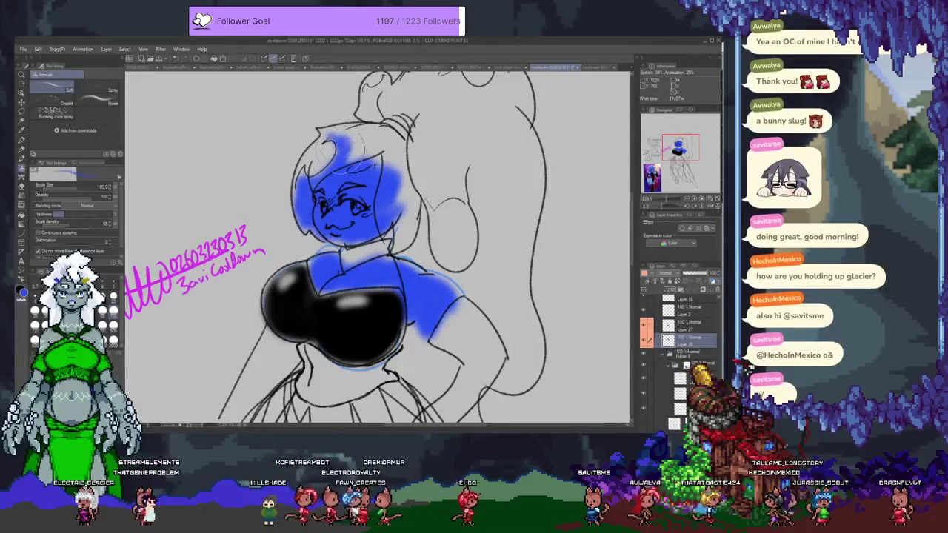
Airbrush blue over the top of the head, upper-left hair and right-side strand
drag(337, 132, 348, 159)
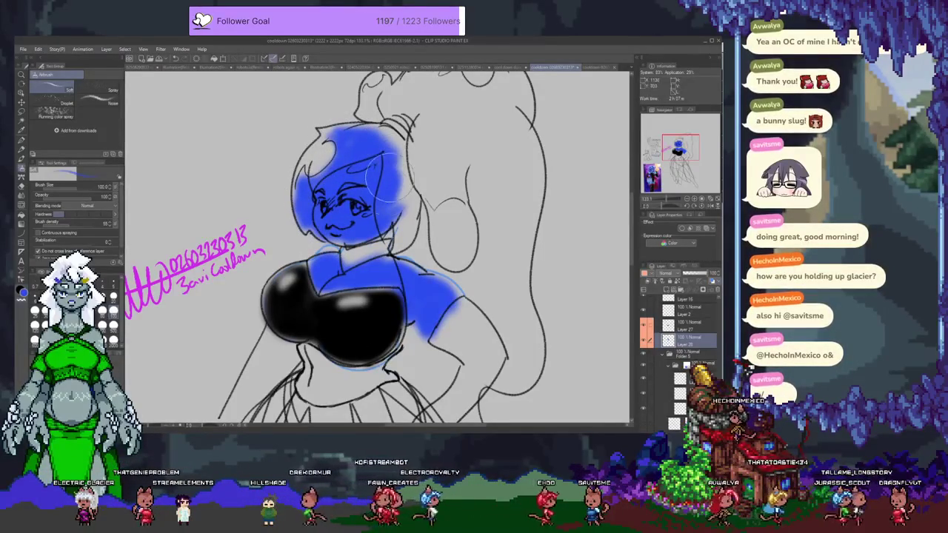
mouse_move(385, 196)
mouse_down()
mouse_move(406, 194)
mouse_move(393, 209)
mouse_up()
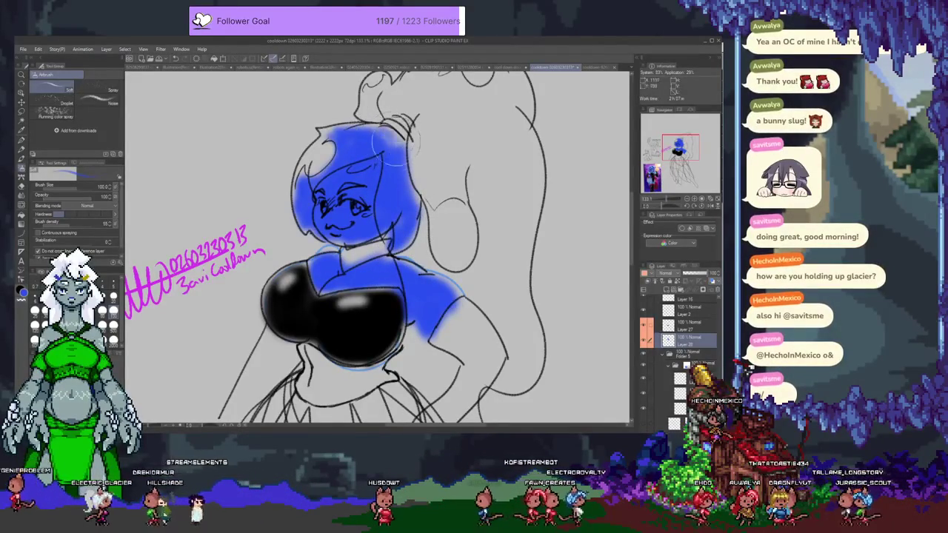
drag(371, 143, 317, 163)
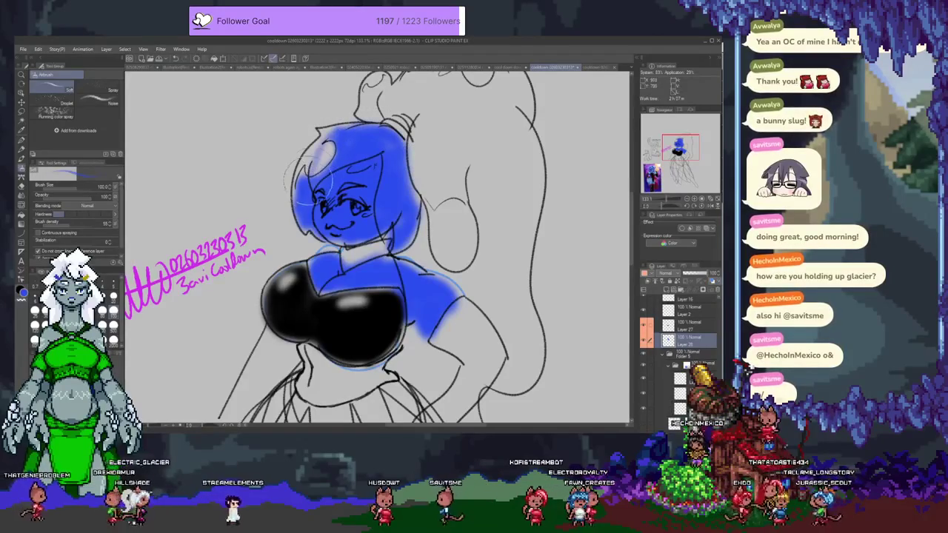
drag(319, 165, 337, 144)
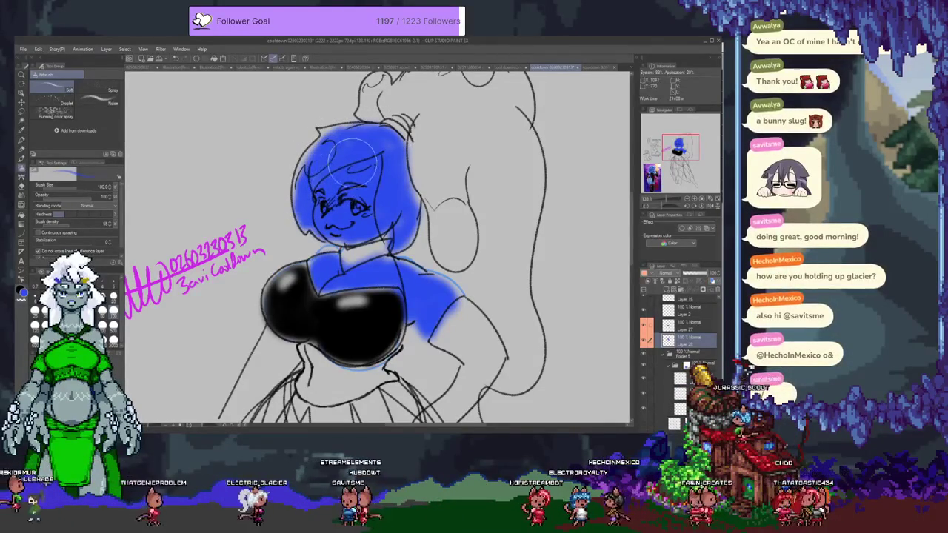
drag(384, 177, 317, 251)
mouse_move(363, 212)
mouse_down()
mouse_move(367, 285)
mouse_move(370, 222)
mouse_move(385, 296)
mouse_move(389, 222)
mouse_move(368, 256)
mouse_move(307, 159)
mouse_up()
drag(319, 200, 327, 231)
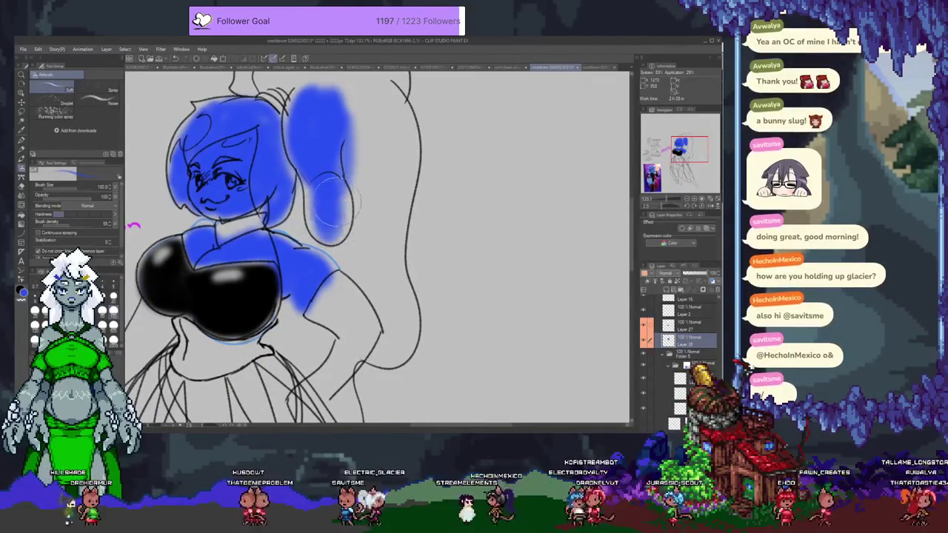
Fill the hair bun and upper ponytail with blue, reverting a stray lower stroke
scroll(326, 237, up, 5)
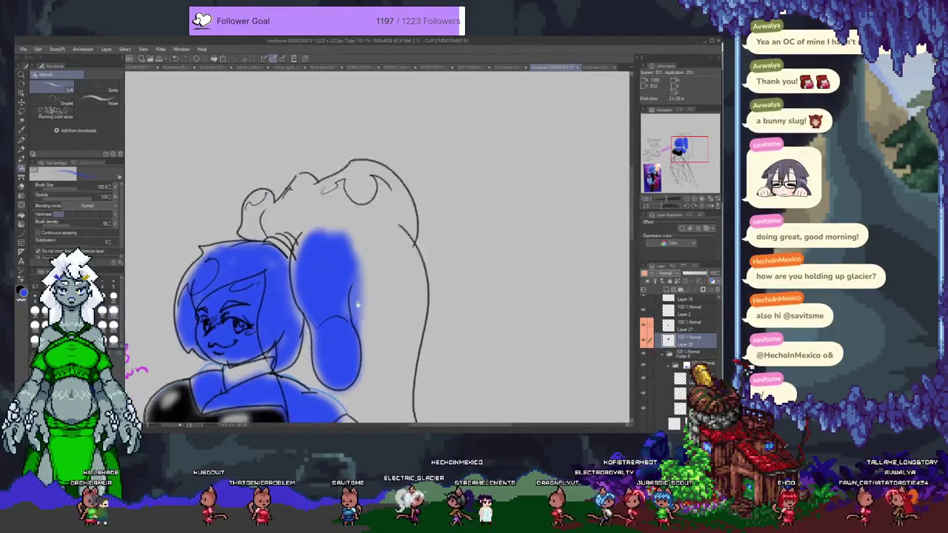
drag(316, 247, 311, 267)
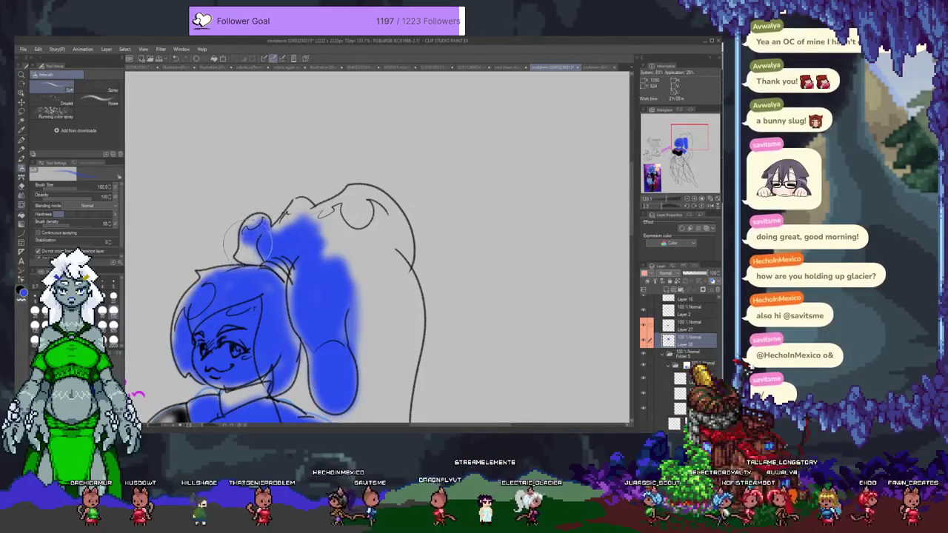
mouse_move(252, 241)
mouse_down()
mouse_move(285, 231)
mouse_move(298, 210)
mouse_move(321, 237)
mouse_up()
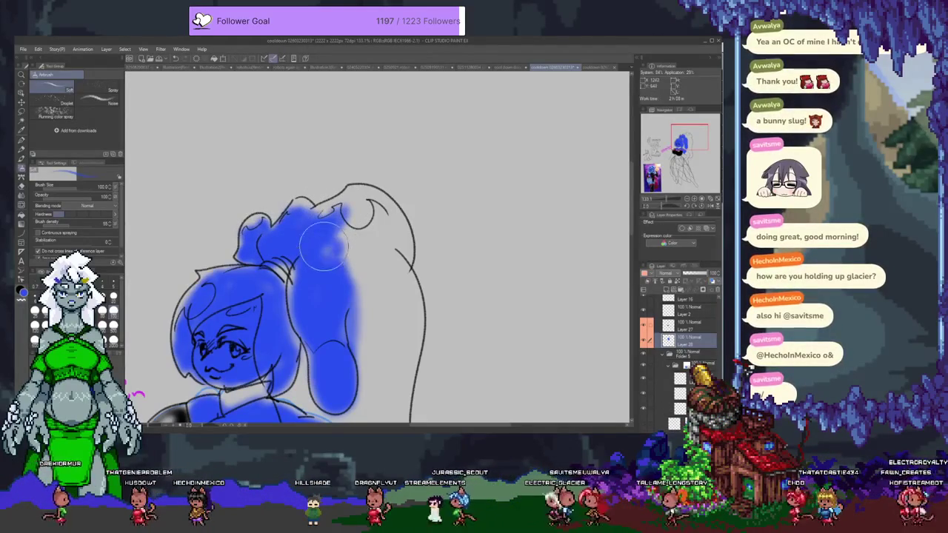
drag(333, 259, 366, 226)
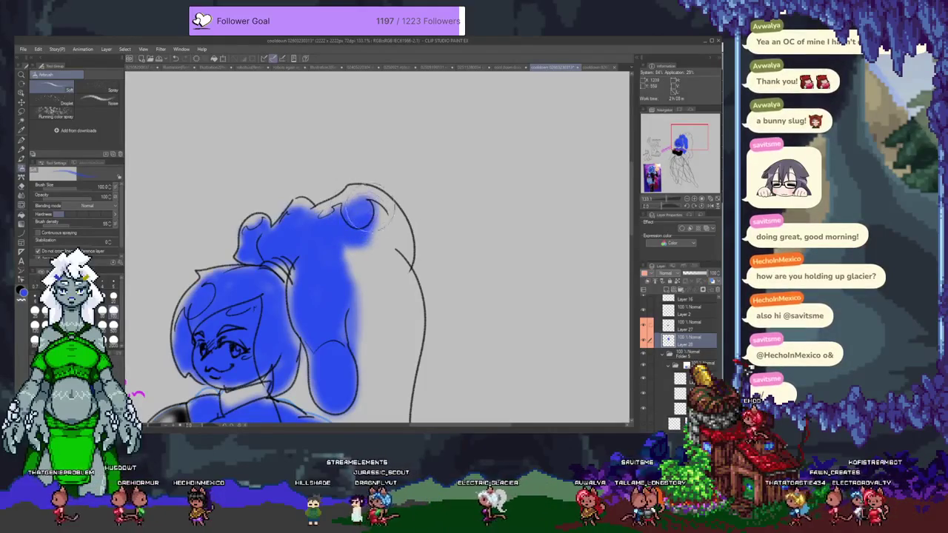
mouse_move(374, 211)
mouse_down()
mouse_move(391, 264)
mouse_move(396, 241)
mouse_up()
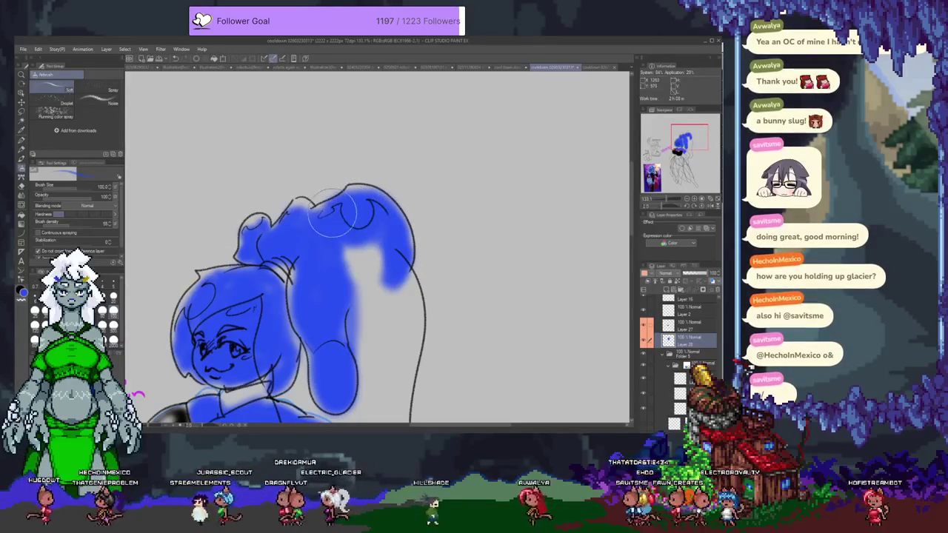
mouse_move(354, 259)
mouse_down()
mouse_move(332, 170)
mouse_move(334, 226)
mouse_move(349, 201)
mouse_move(328, 205)
mouse_move(347, 319)
mouse_move(389, 200)
mouse_move(391, 274)
mouse_move(391, 231)
mouse_move(376, 237)
mouse_move(367, 348)
mouse_move(374, 392)
mouse_up()
key(ctrl+z)
key(ctrl+z)
key(ctrl+z)
key(ctrl+y)
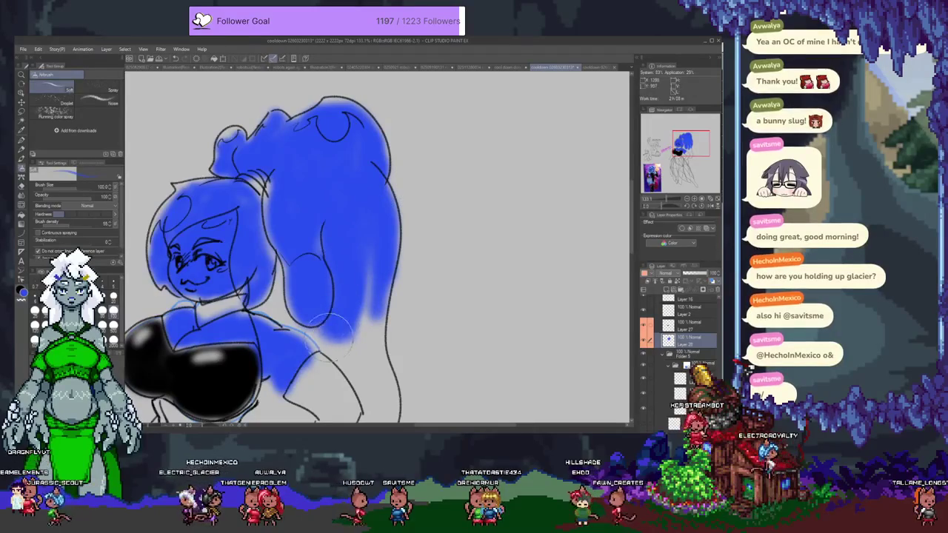
Paint blue down both ponytail edges to its bottom past the hip
drag(374, 226, 366, 374)
drag(367, 374, 379, 234)
mouse_move(375, 328)
mouse_down()
mouse_move(382, 404)
mouse_move(356, 326)
mouse_up()
drag(345, 374, 322, 333)
scroll(322, 330, down, 5)
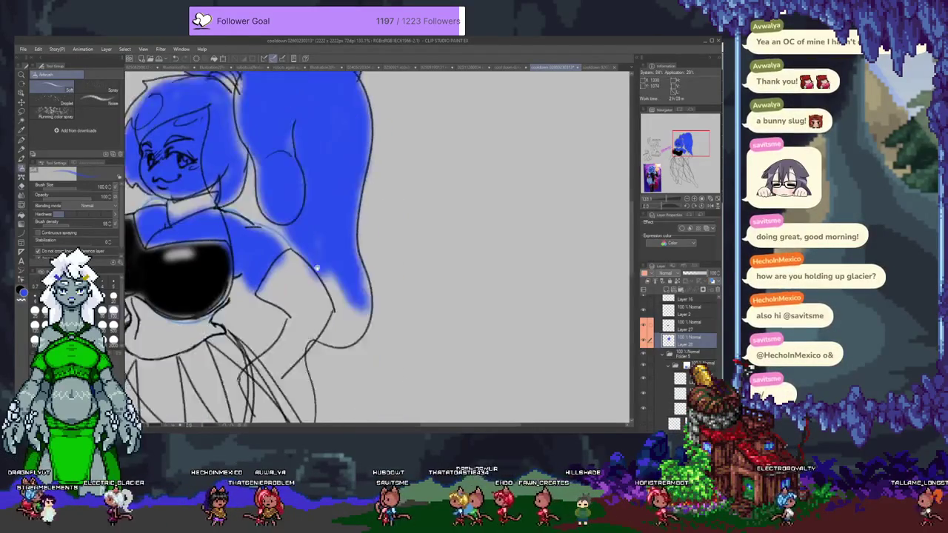
mouse_move(349, 167)
mouse_down()
mouse_move(326, 245)
mouse_move(341, 281)
mouse_move(367, 238)
mouse_up()
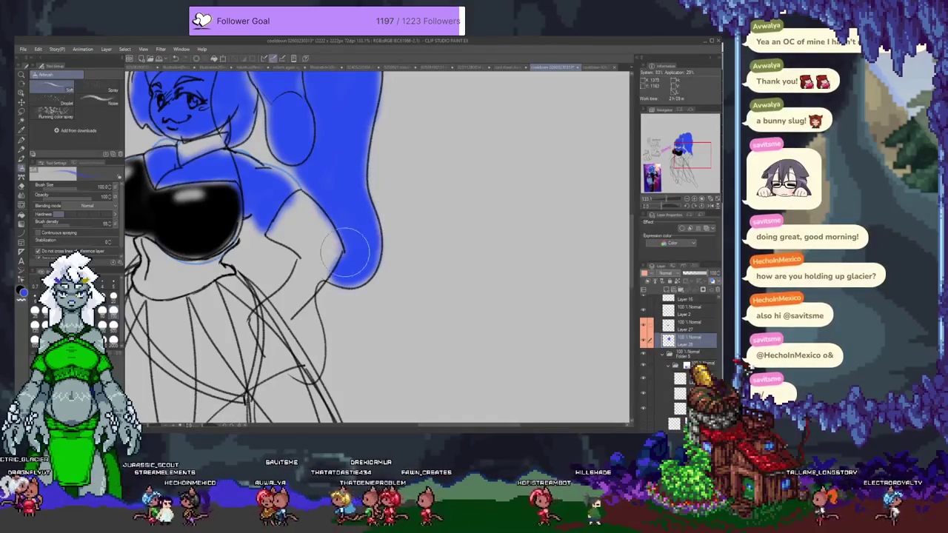
mouse_move(350, 220)
mouse_down()
mouse_move(364, 153)
mouse_move(327, 296)
mouse_up()
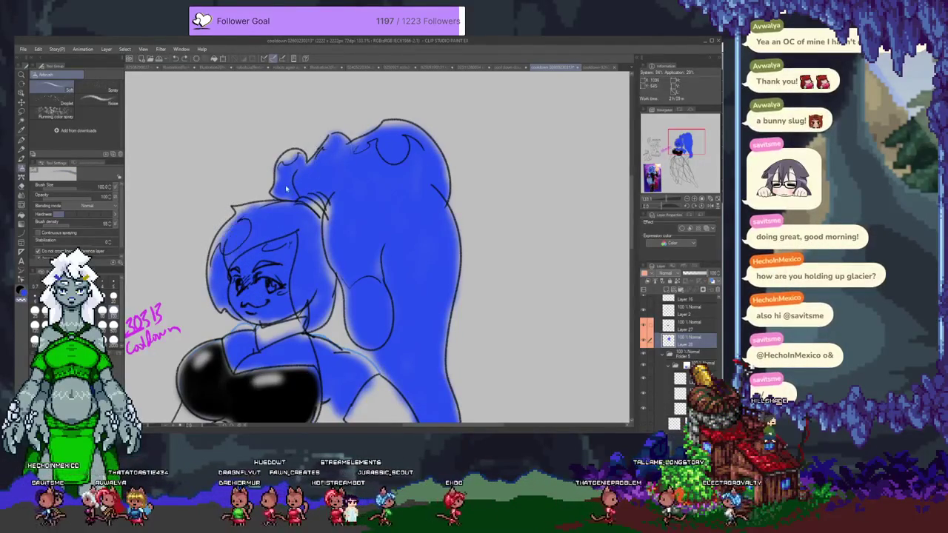
drag(176, 324, 231, 276)
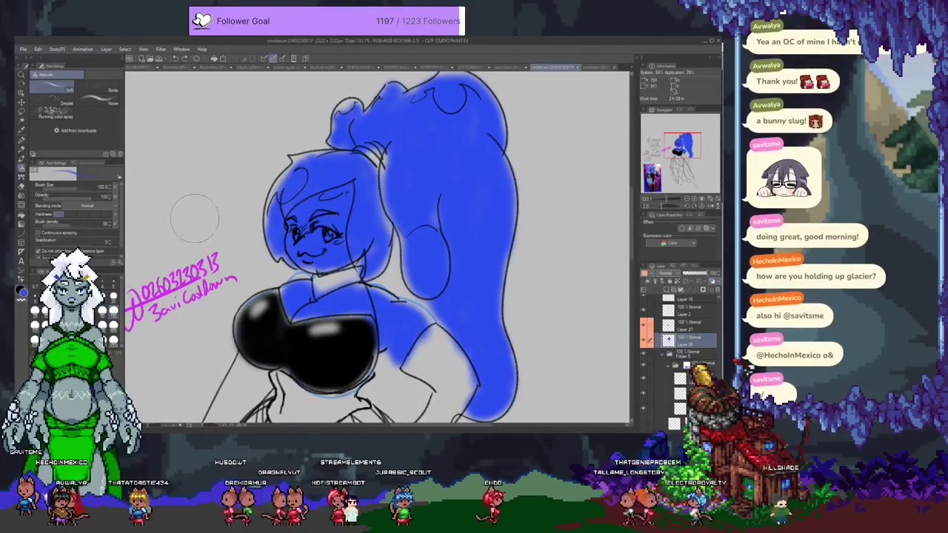
Dab a solid blue G-pen swatch beside the figure, then return to the soft airbrush
key(p)
drag(194, 172, 194, 201)
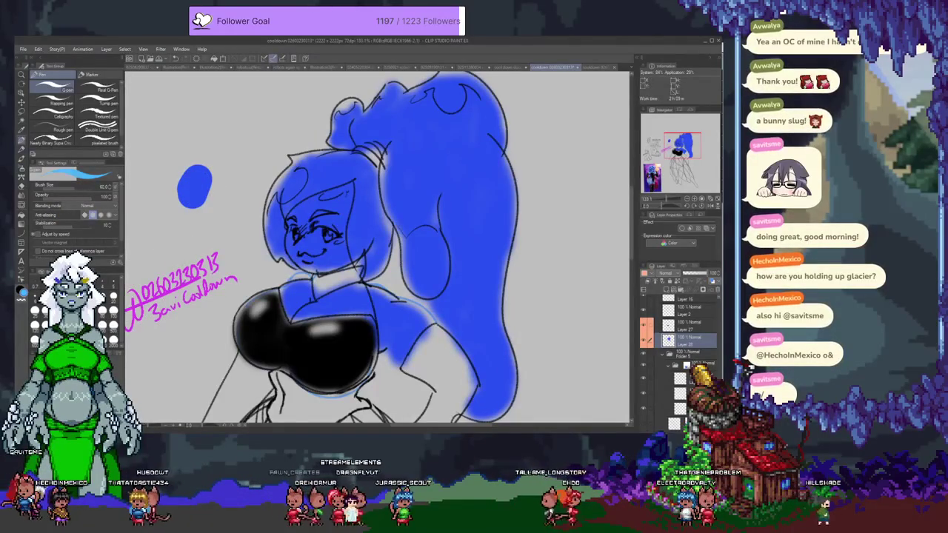
key(b)
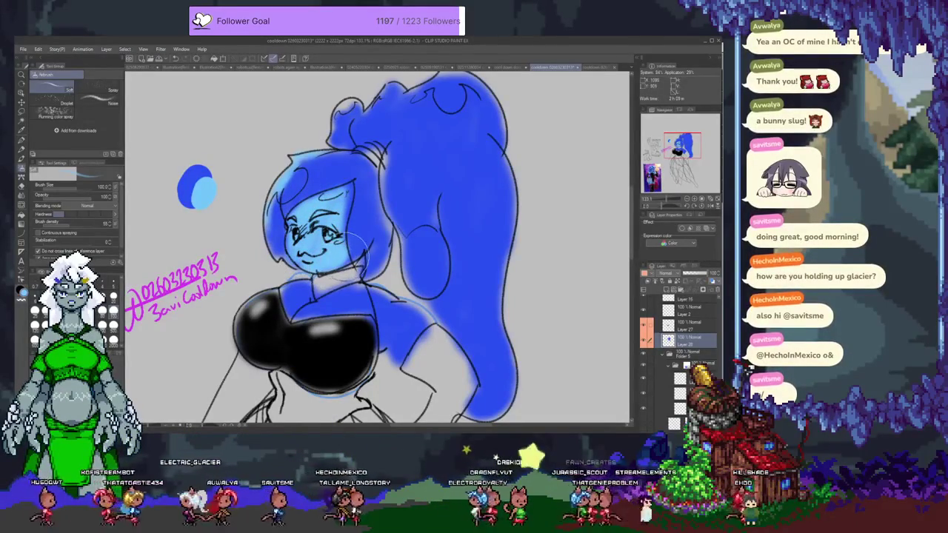
Fill the bun's light top with blue and sample the swatch colour
mouse_move(412, 195)
mouse_down()
mouse_move(375, 137)
mouse_move(408, 226)
mouse_up()
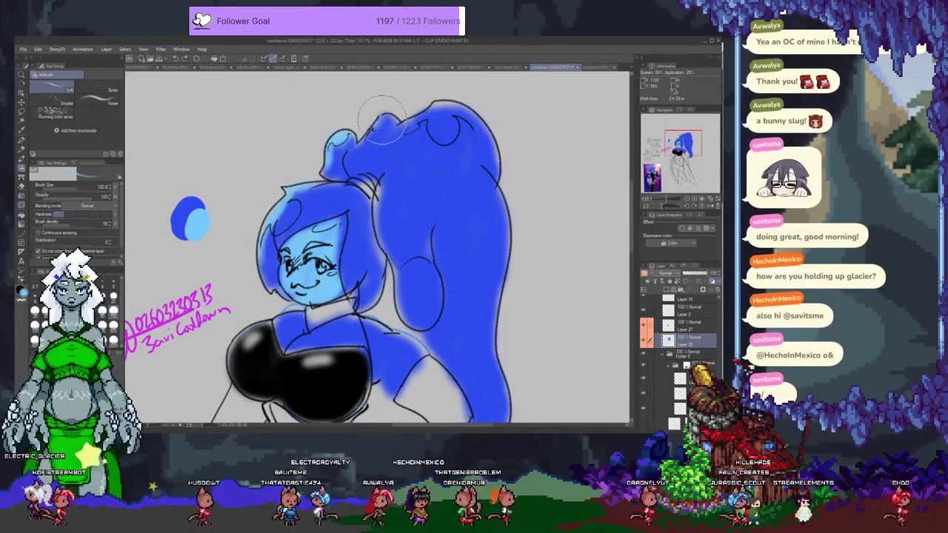
mouse_move(395, 123)
mouse_down()
mouse_move(461, 110)
mouse_move(441, 132)
mouse_up()
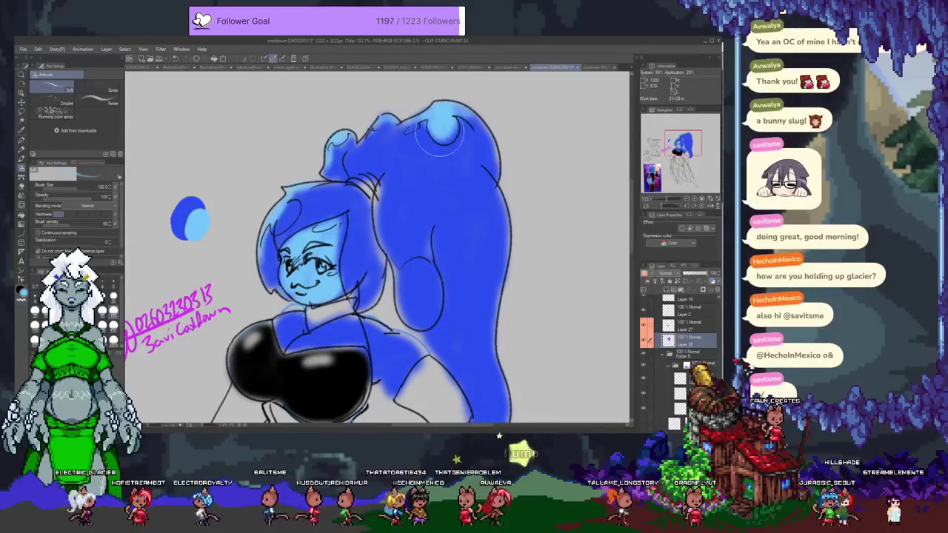
alt+click(185, 210)
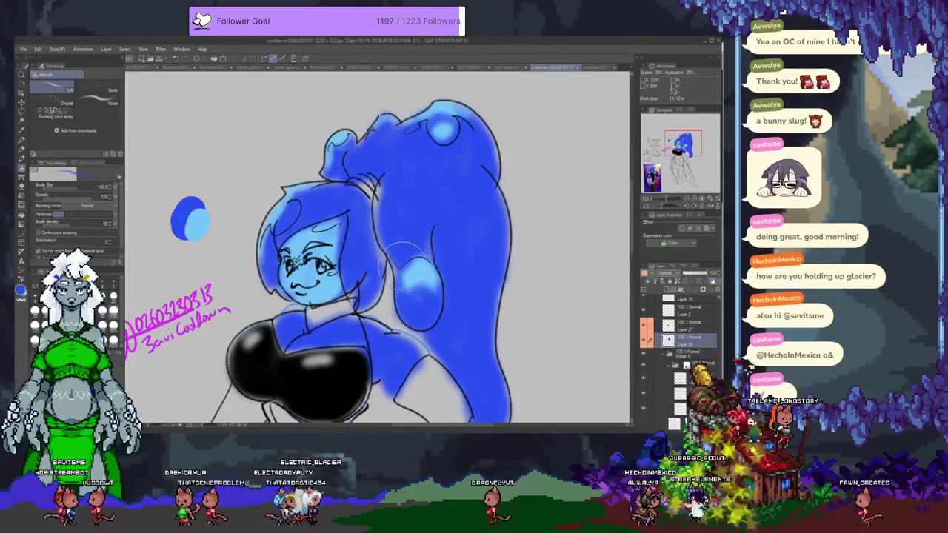
Soften light-blue ponytail highlights and blend darker blue around their edges
drag(441, 280, 384, 293)
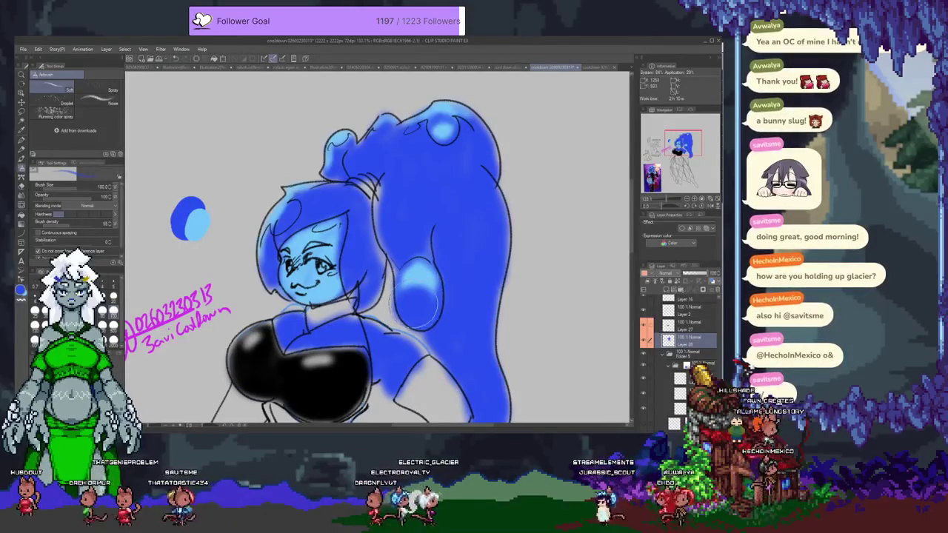
drag(415, 296, 410, 323)
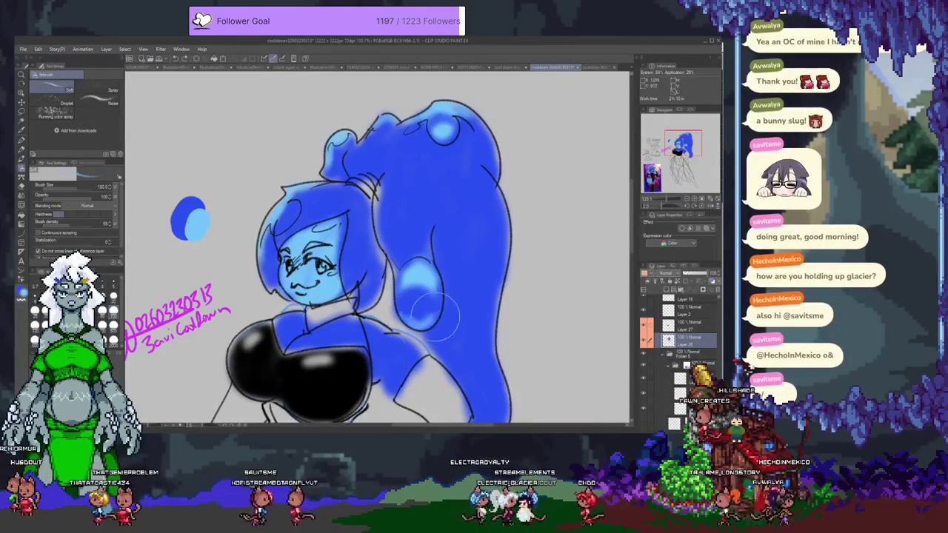
drag(378, 178, 400, 245)
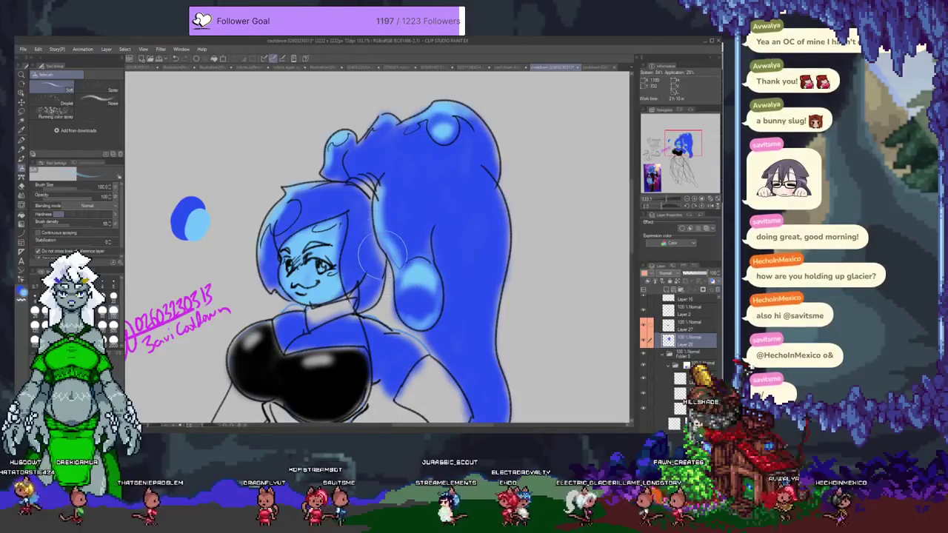
drag(378, 245, 363, 296)
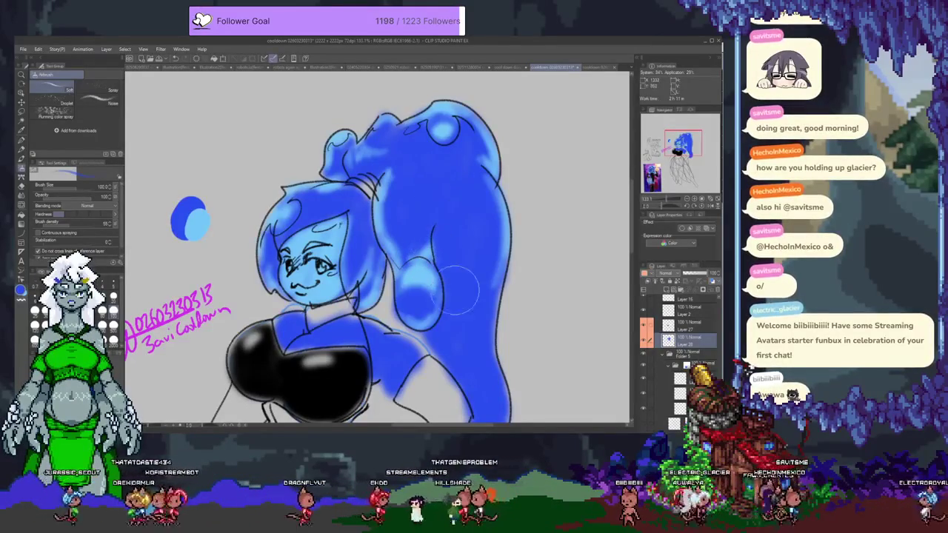
Pick a blue from the colour wheel for shading the ponytail and hair
mouse_move(439, 357)
mouse_down()
mouse_move(411, 213)
mouse_move(370, 171)
mouse_up()
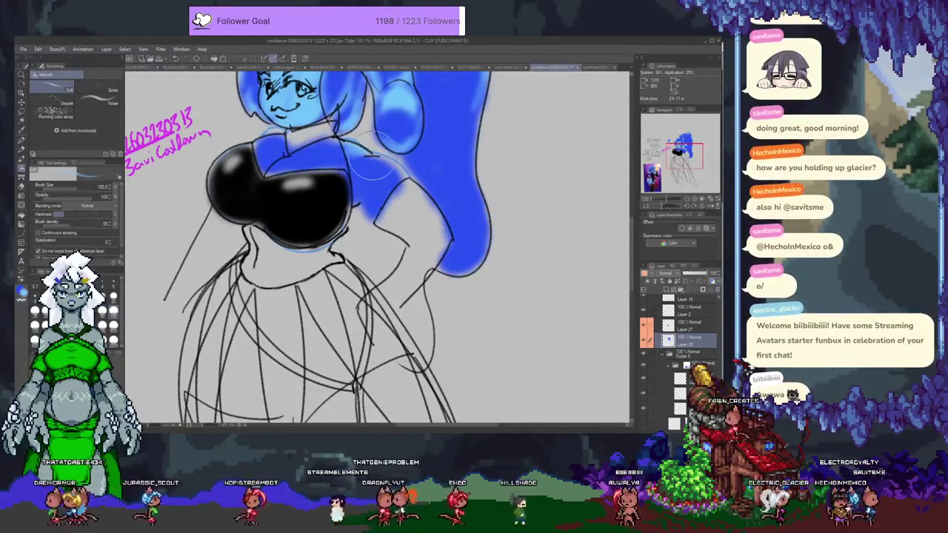
drag(262, 144, 343, 211)
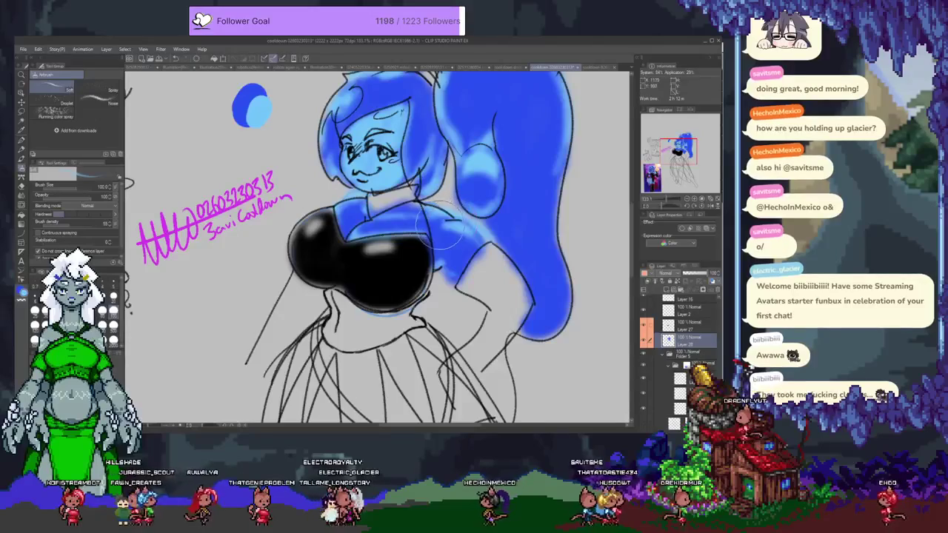
alt+click(437, 223)
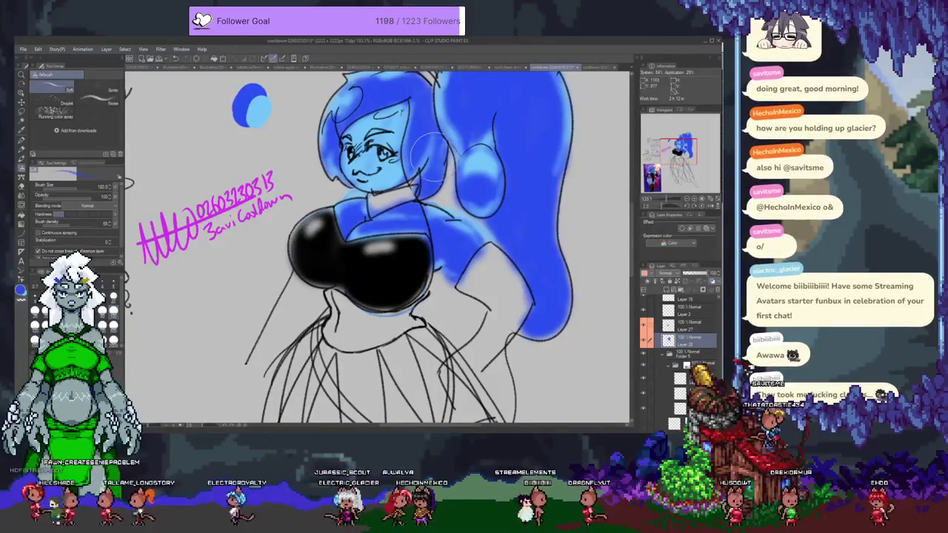
drag(371, 222, 415, 282)
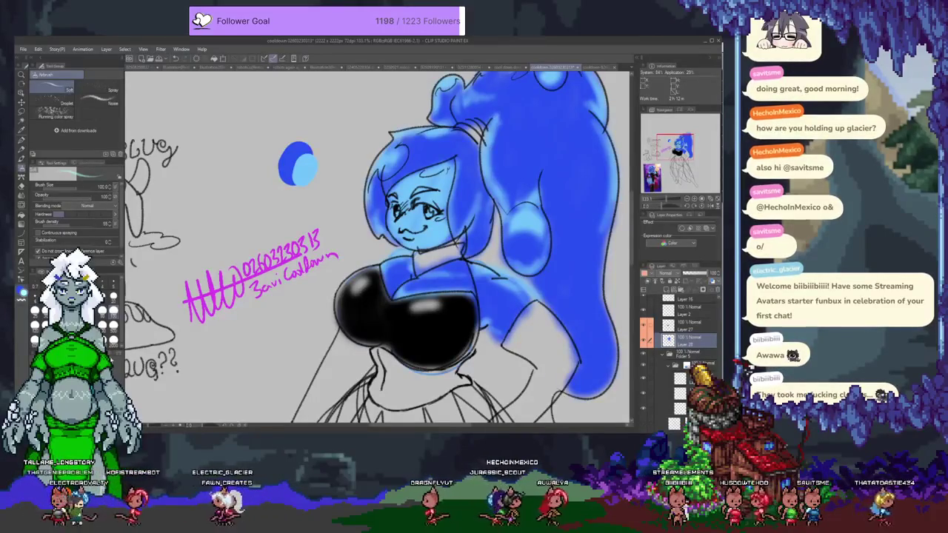
key(p)
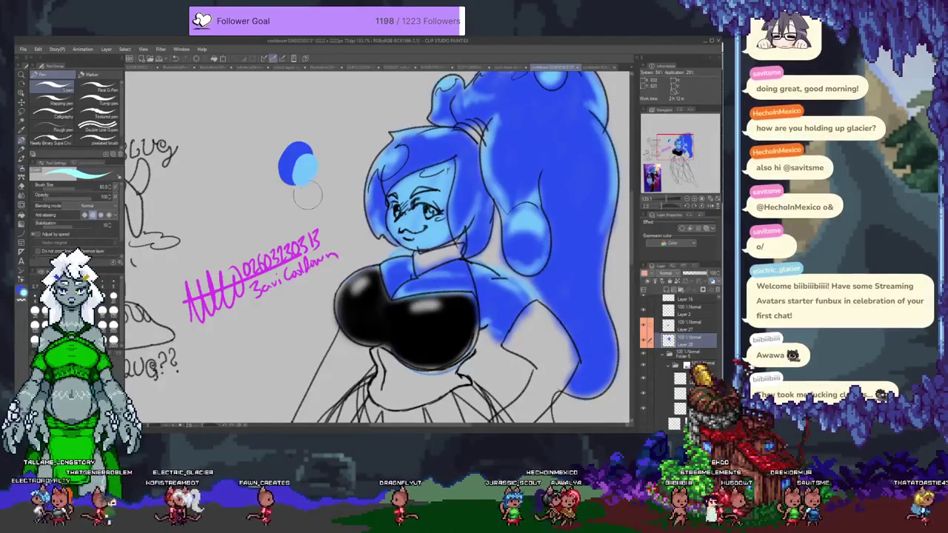
Undo the stray light-blue stroke and switch to the thin Mapping pen
key(ctrl+z)
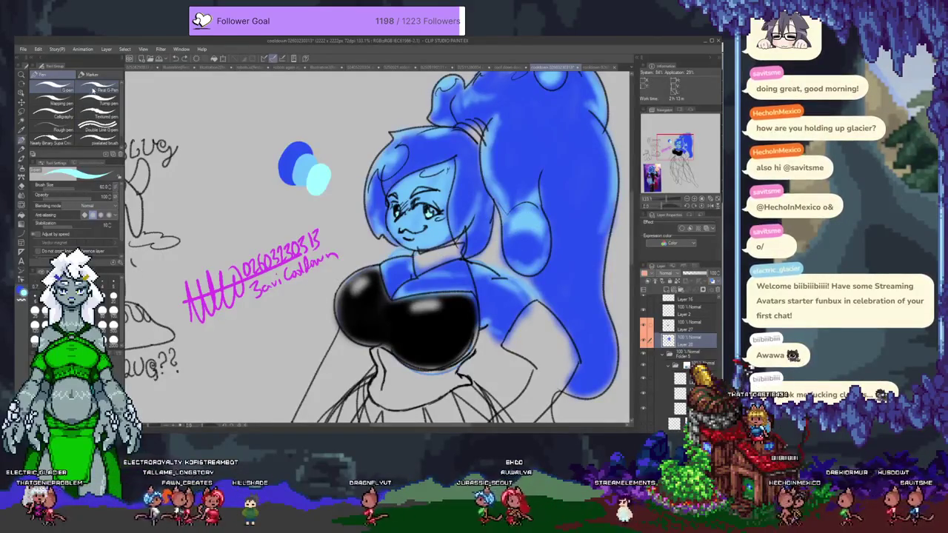
click(59, 103)
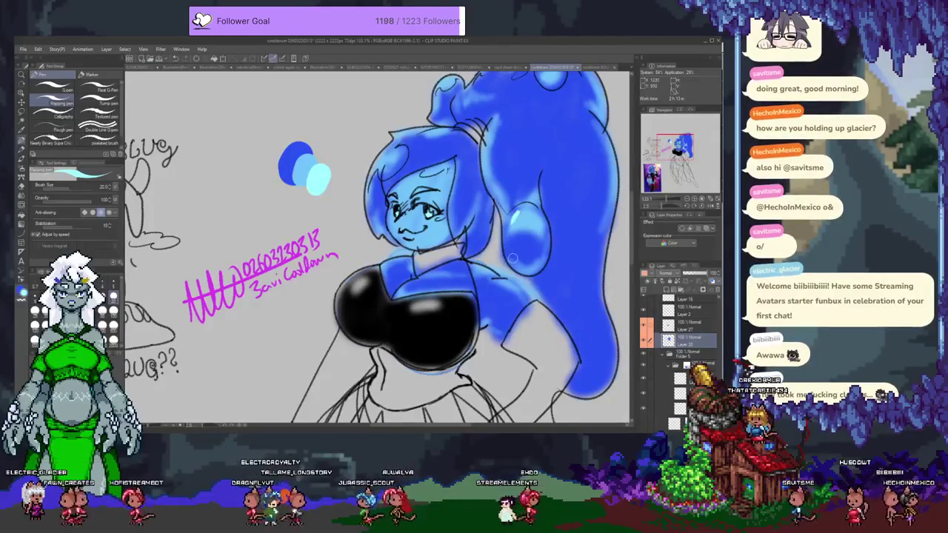
Paint pale highlight strokes on the blue hair and fill part of the hand shape with blue
drag(521, 211, 508, 226)
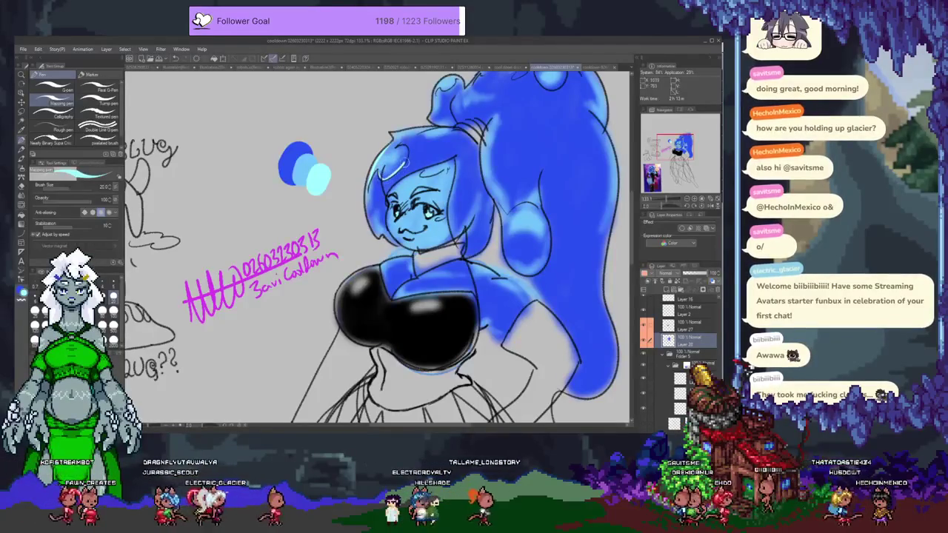
drag(521, 103, 446, 189)
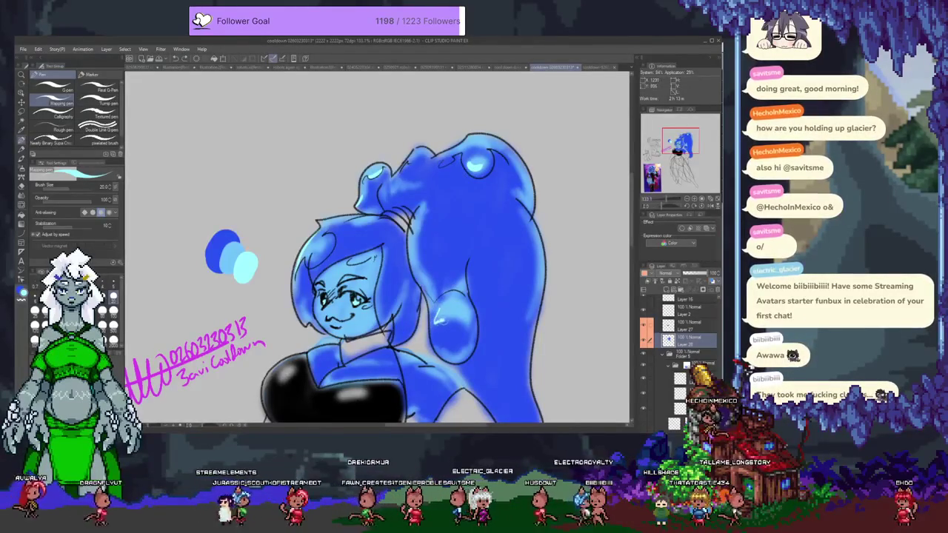
drag(440, 320, 464, 149)
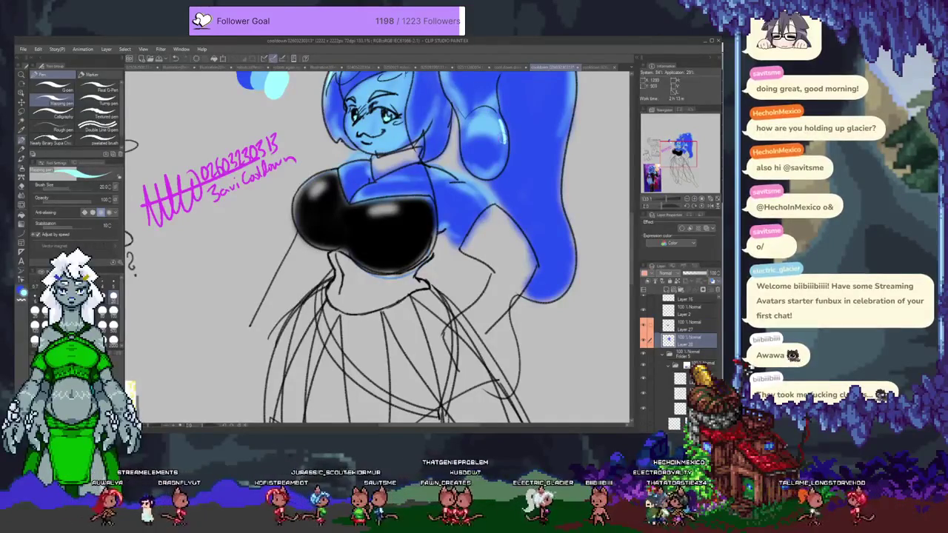
drag(489, 140, 482, 159)
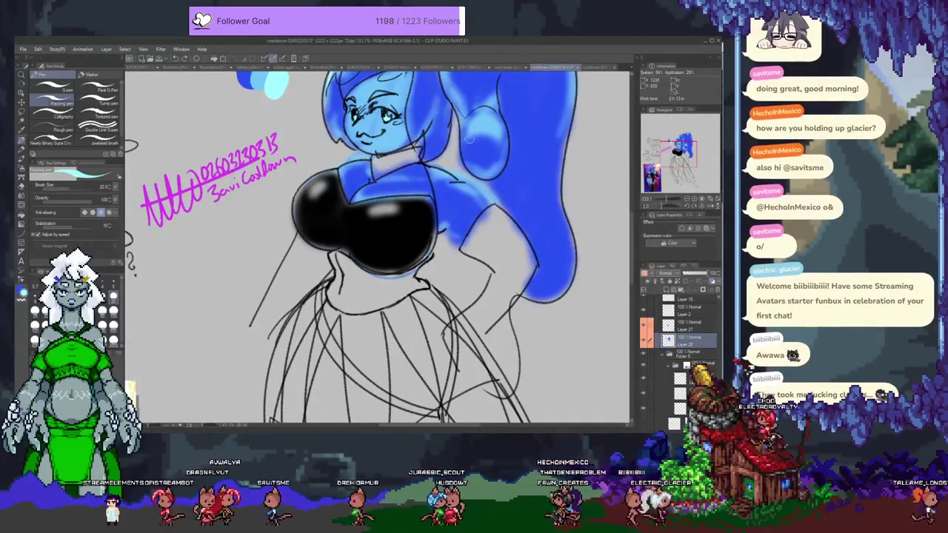
drag(480, 127, 428, 243)
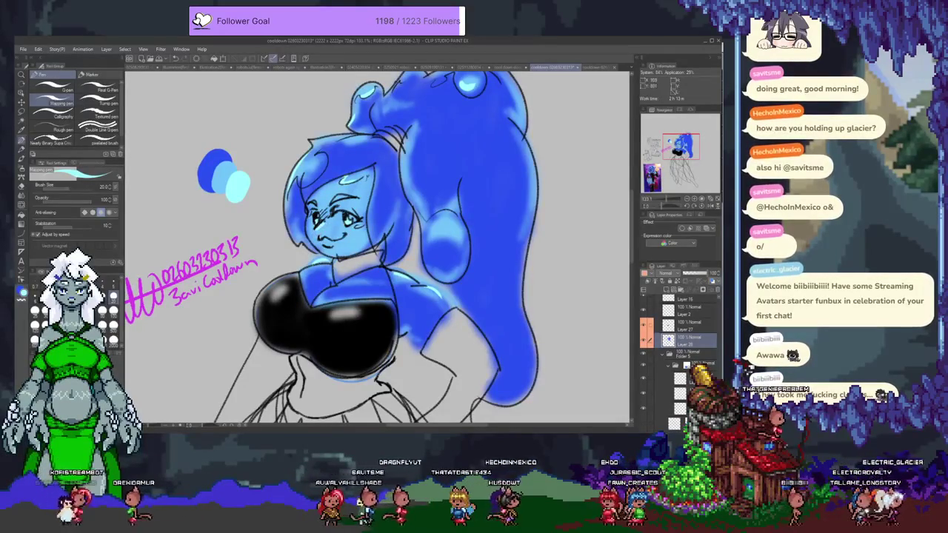
mouse_move(357, 289)
mouse_down()
mouse_move(380, 174)
mouse_move(350, 294)
mouse_up()
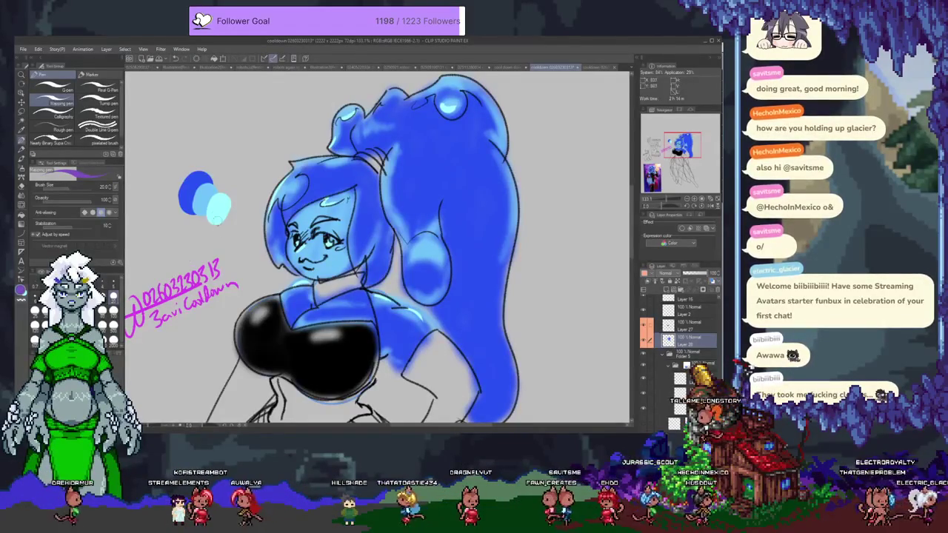
Dab a purple sample at the colour blob's upper left, redoing the misplaced first dab
drag(226, 206, 231, 231)
key(ctrl+z)
drag(170, 191, 191, 172)
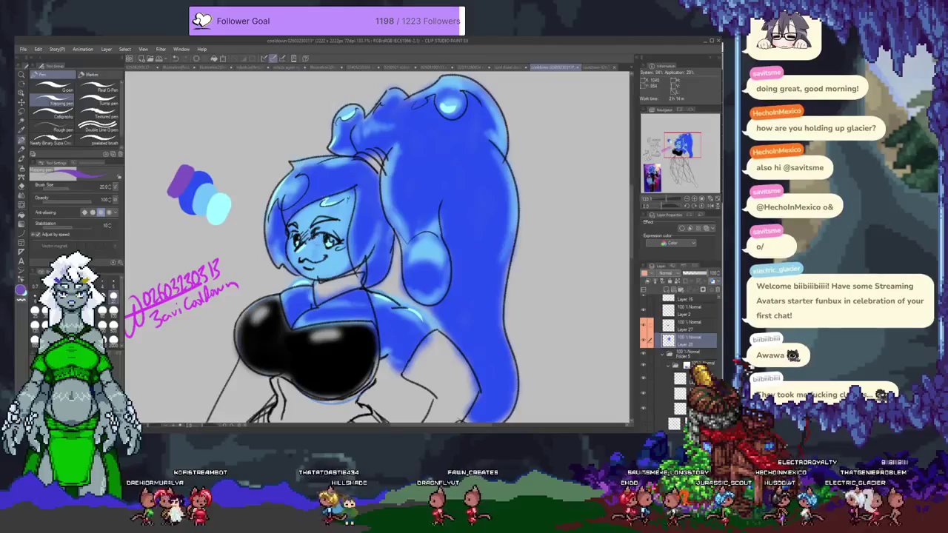
key(b)
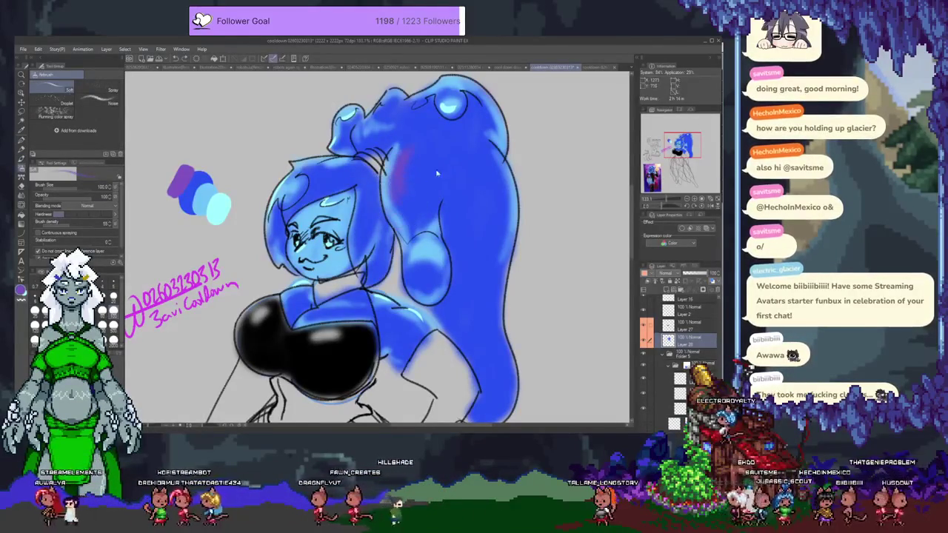
Airbrush trial purple shading down the ponytail, from its top to its lower end
mouse_move(466, 151)
mouse_down()
mouse_move(470, 222)
mouse_move(467, 152)
mouse_up()
key(ctrl+z)
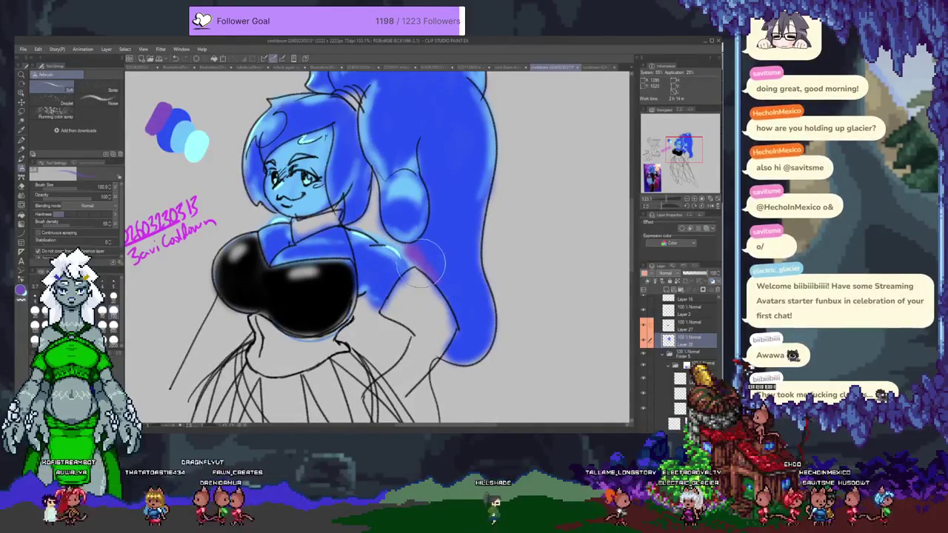
drag(423, 245, 430, 215)
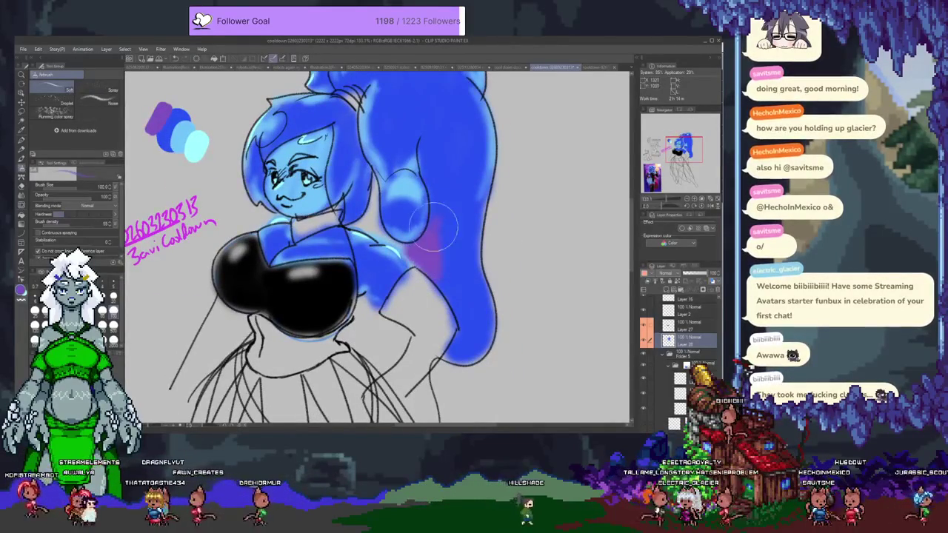
drag(420, 161, 433, 230)
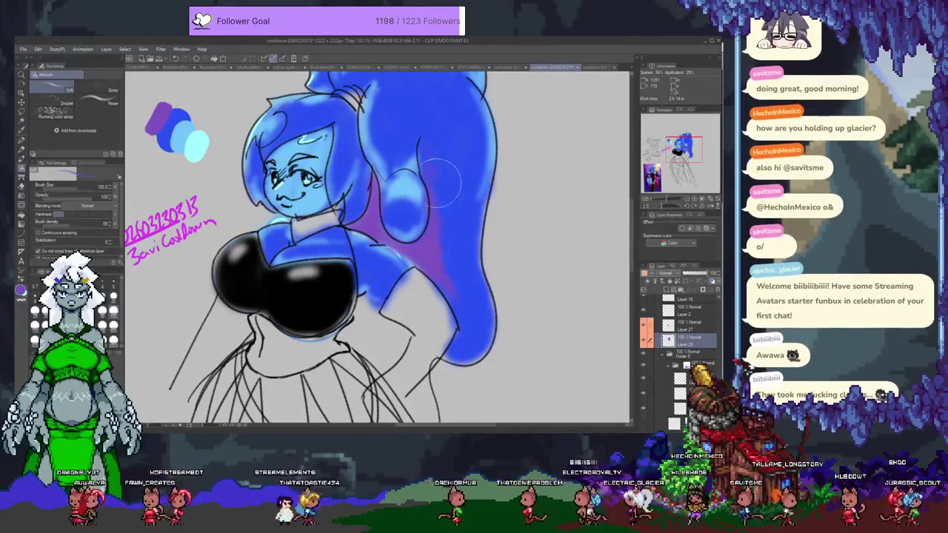
drag(437, 270, 470, 389)
mouse_move(445, 252)
mouse_down()
mouse_move(433, 220)
mouse_move(444, 190)
mouse_move(469, 205)
mouse_move(492, 244)
mouse_move(478, 206)
mouse_move(484, 259)
mouse_move(492, 233)
mouse_up()
drag(478, 275, 492, 348)
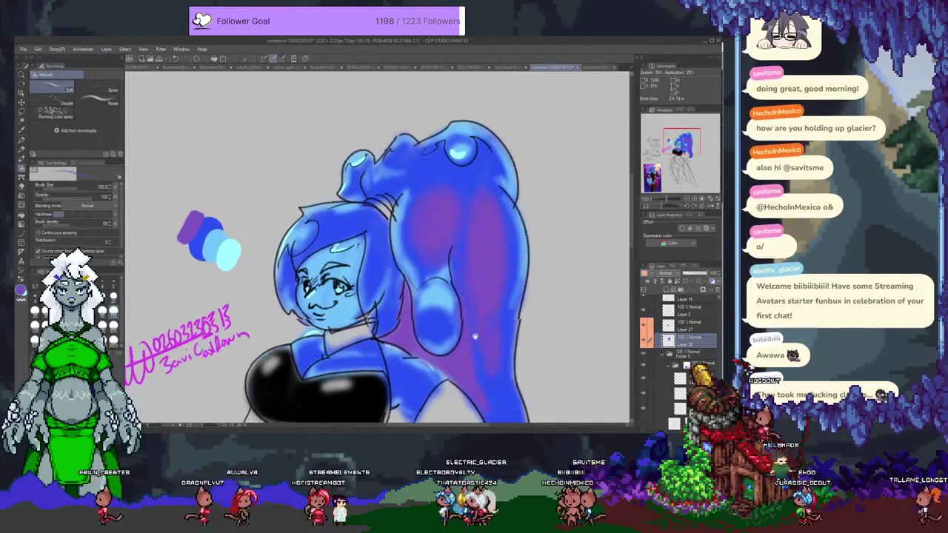
drag(483, 417, 468, 283)
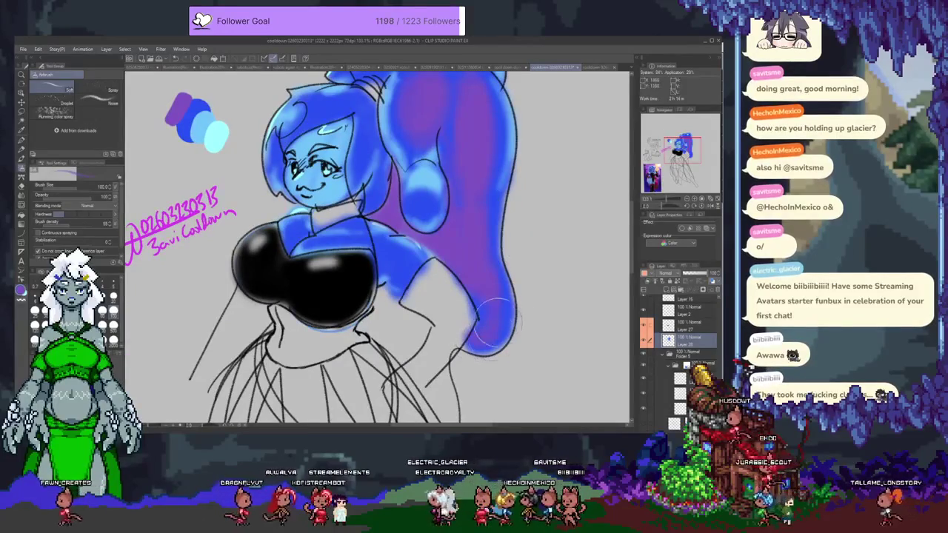
Repaint the purple streaks and the purple sample swatch with blue
drag(326, 122, 370, 234)
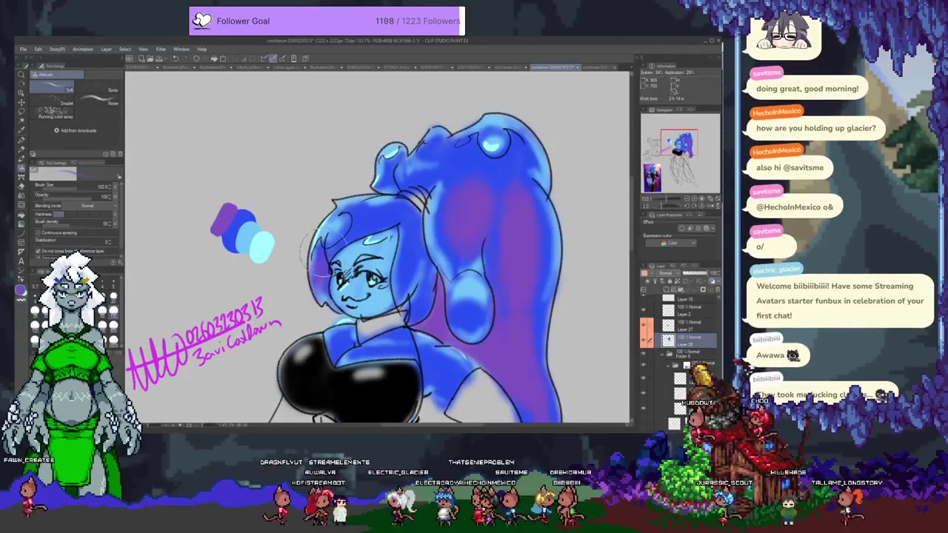
drag(527, 337, 529, 418)
mouse_move(519, 188)
mouse_down()
mouse_move(467, 296)
mouse_move(434, 334)
mouse_move(364, 330)
mouse_up()
drag(500, 317, 485, 374)
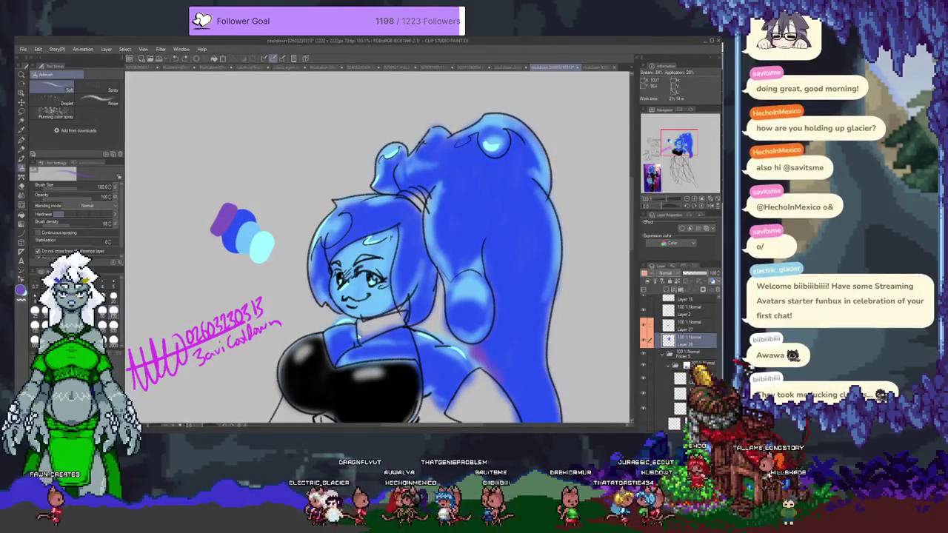
drag(221, 215, 241, 237)
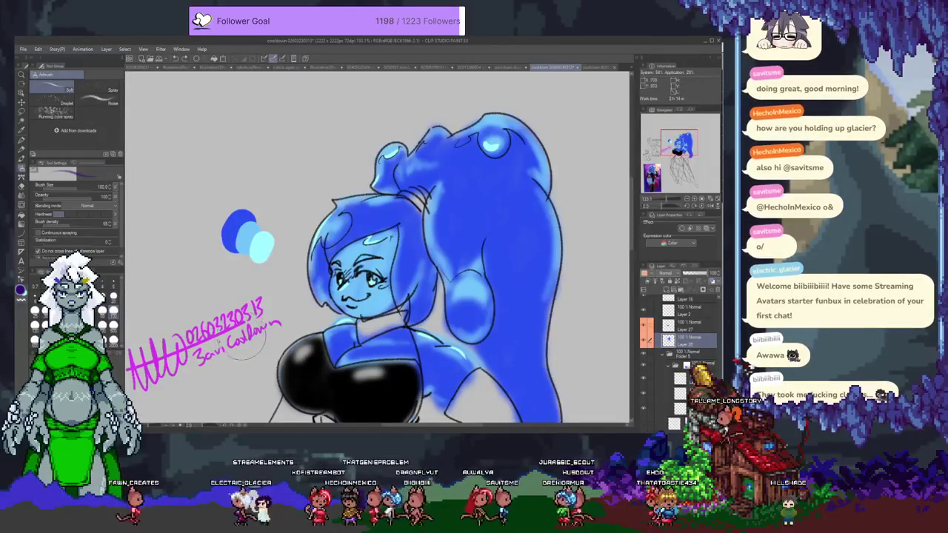
key(p)
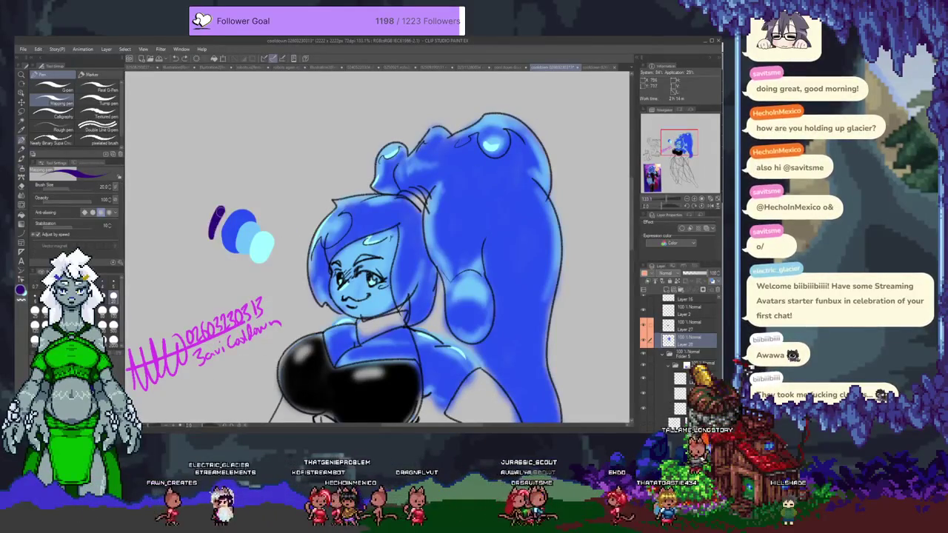
Try several dark purple airbrush strokes down the ponytail, undoing the unsatisfying ones
drag(294, 238, 227, 171)
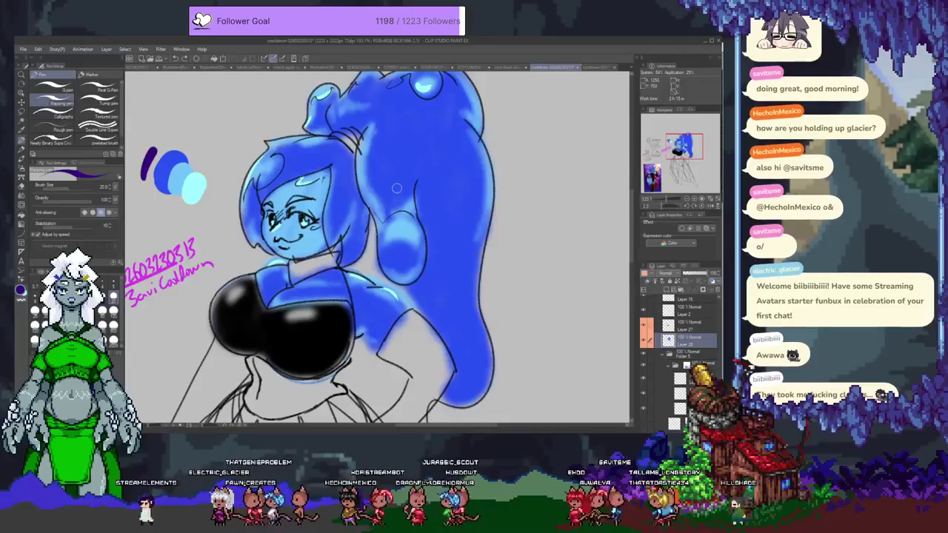
key(b)
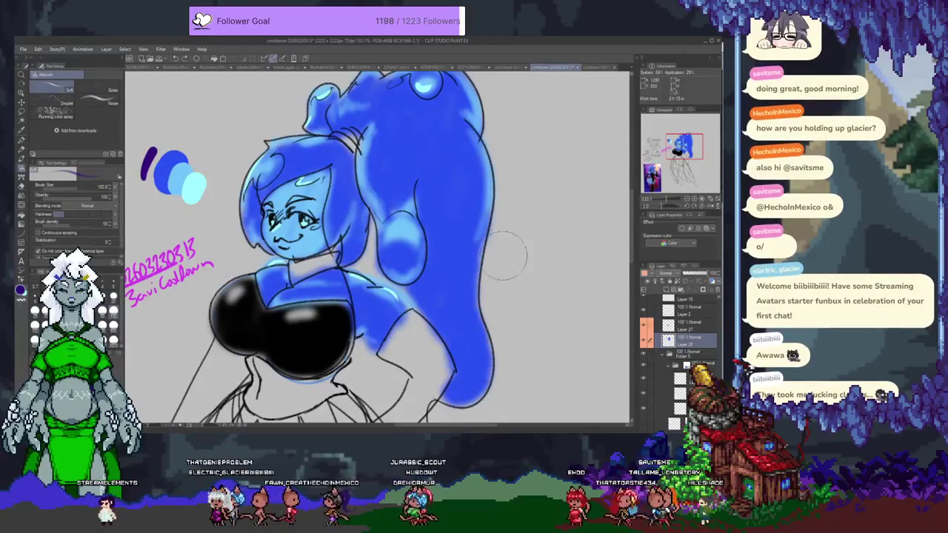
mouse_move(390, 174)
mouse_down()
mouse_move(392, 152)
mouse_move(411, 167)
mouse_up()
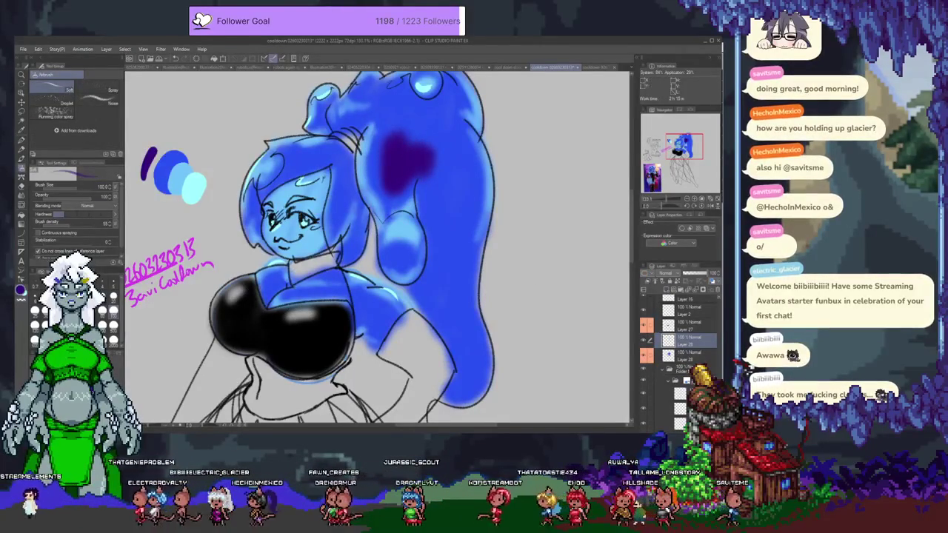
key(ctrl+z)
mouse_move(402, 126)
mouse_down()
mouse_move(384, 148)
mouse_move(385, 181)
mouse_up()
drag(381, 126, 385, 189)
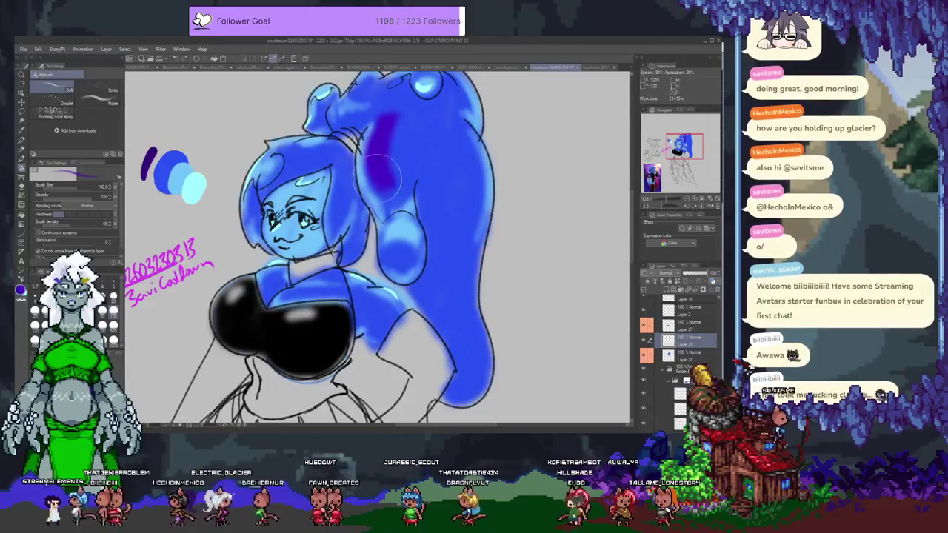
key(ctrl+z)
key(ctrl+z)
drag(374, 137, 383, 189)
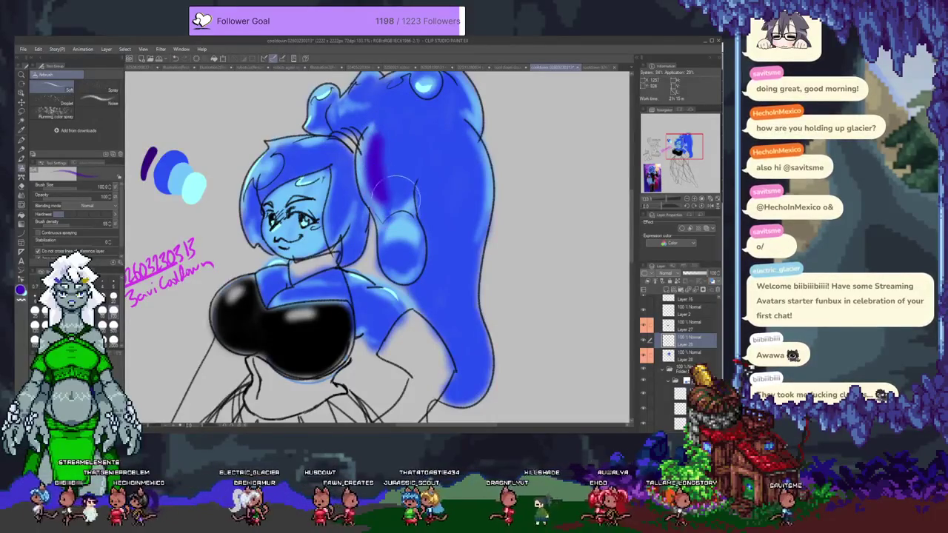
key(ctrl+z)
Spray dark shading on the lower ponytail, near the neck, behind the shoulder and down the right side
drag(419, 244, 415, 296)
drag(359, 260, 342, 271)
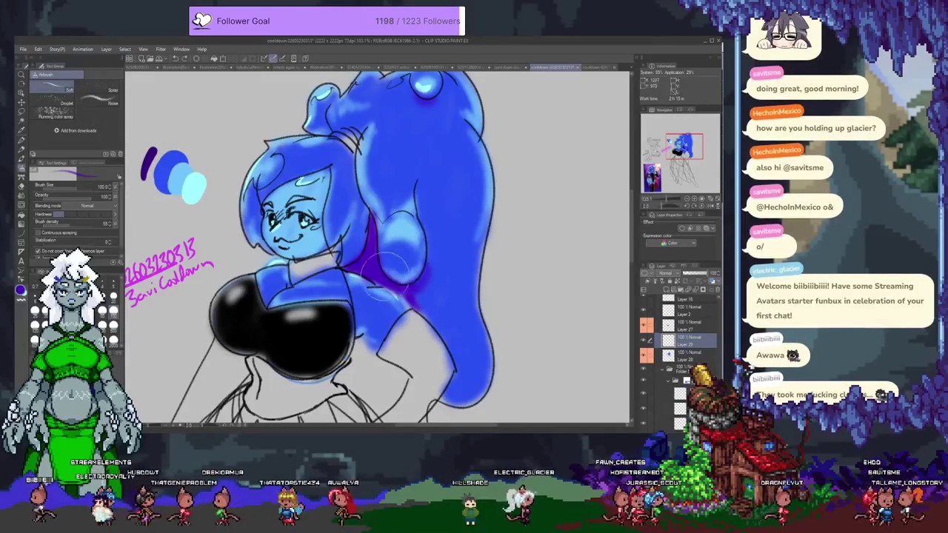
drag(406, 271, 428, 252)
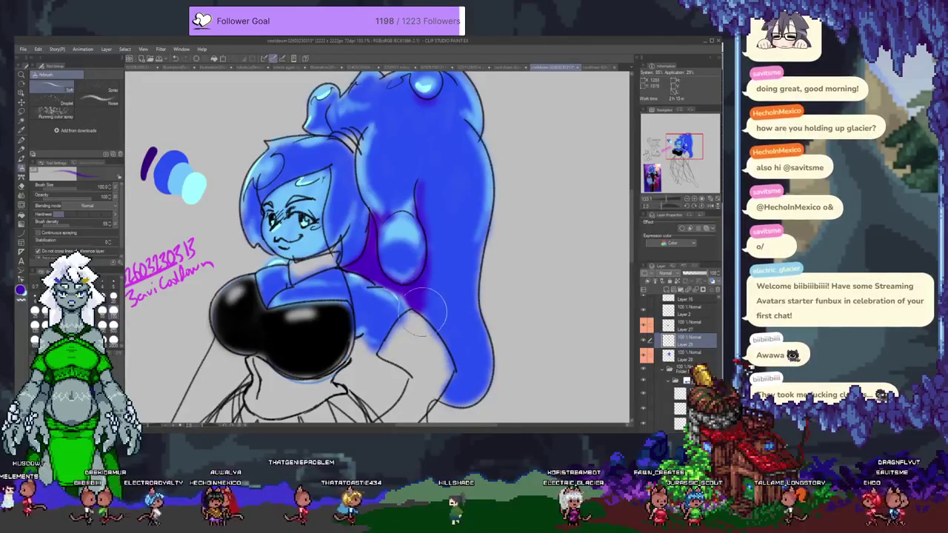
drag(428, 317, 448, 342)
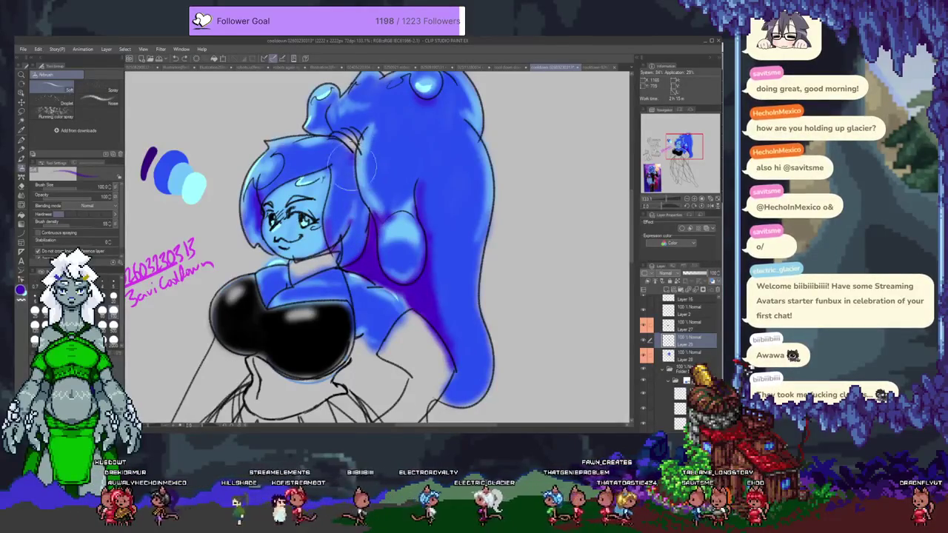
drag(354, 161, 360, 213)
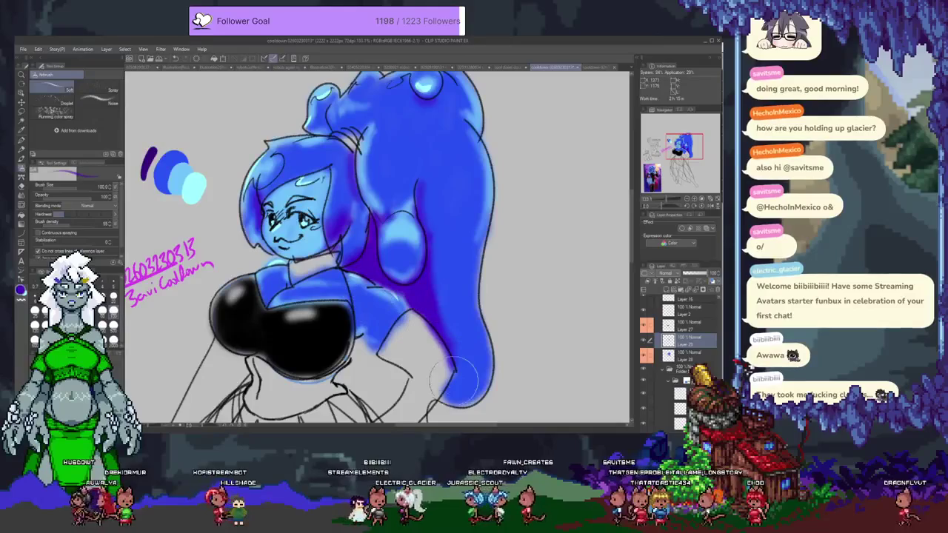
mouse_move(452, 279)
mouse_down()
mouse_move(398, 283)
mouse_move(422, 313)
mouse_up()
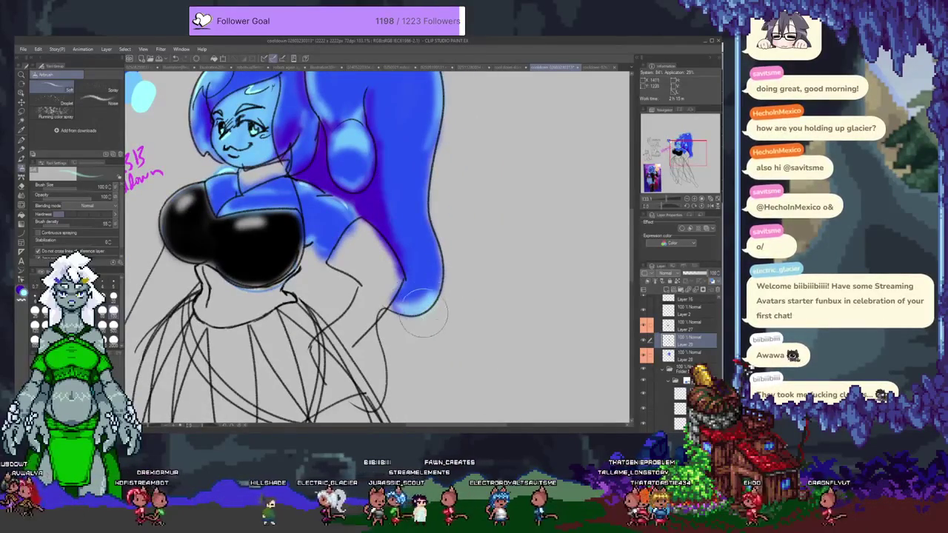
Airbrush darker blue shading onto the lower hair and switch to the inking pen
mouse_move(373, 174)
mouse_down()
mouse_move(360, 198)
mouse_move(435, 236)
mouse_up()
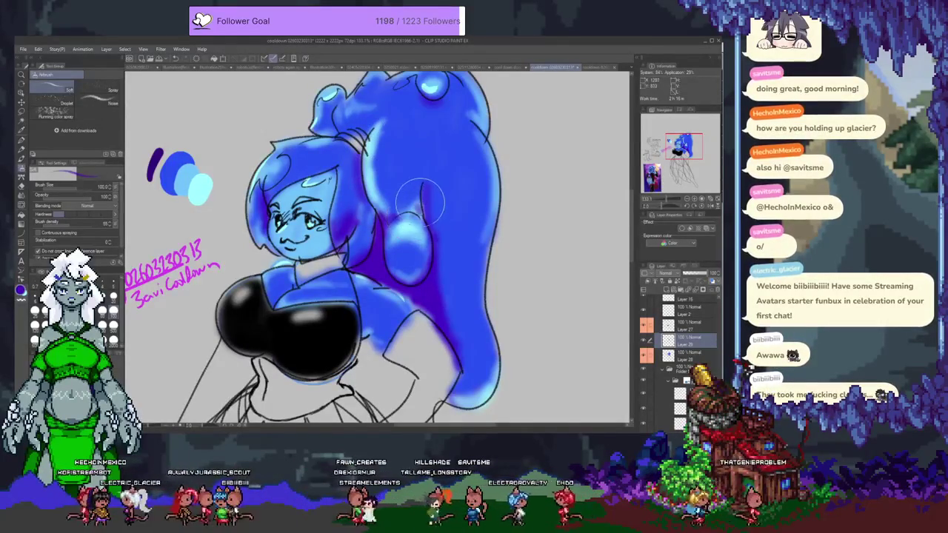
scroll(399, 177, up, 3)
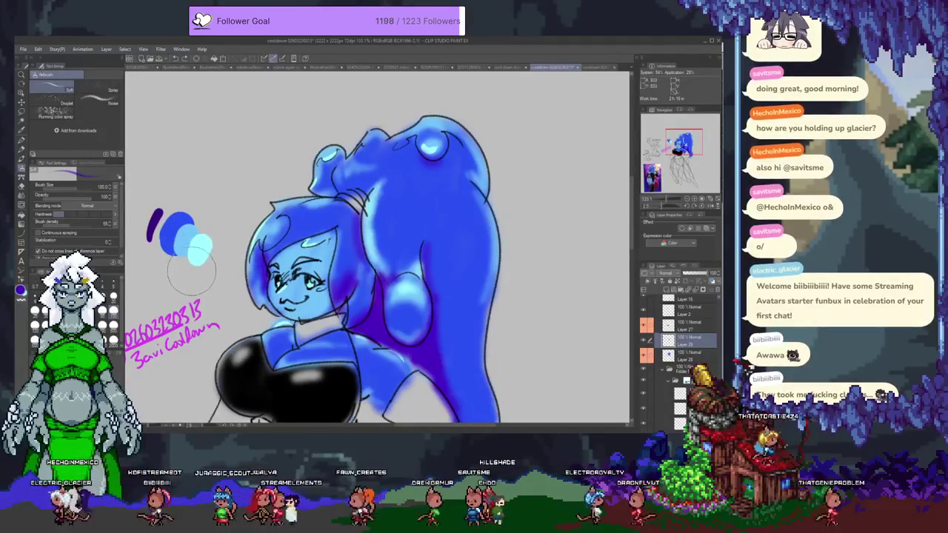
key(p)
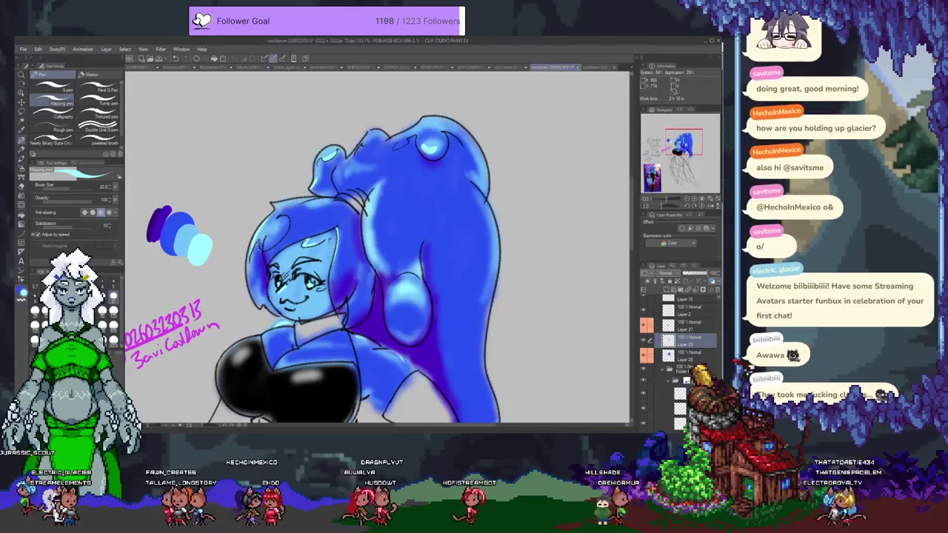
Airbrush purple on the ponytail's lower end and a light highlight streak down its right side
scroll(369, 249, down, 3)
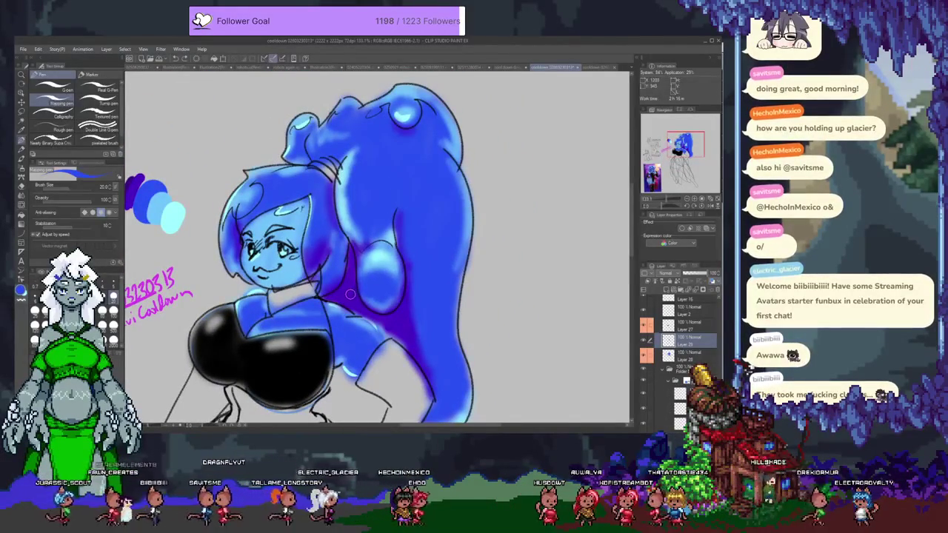
key(b)
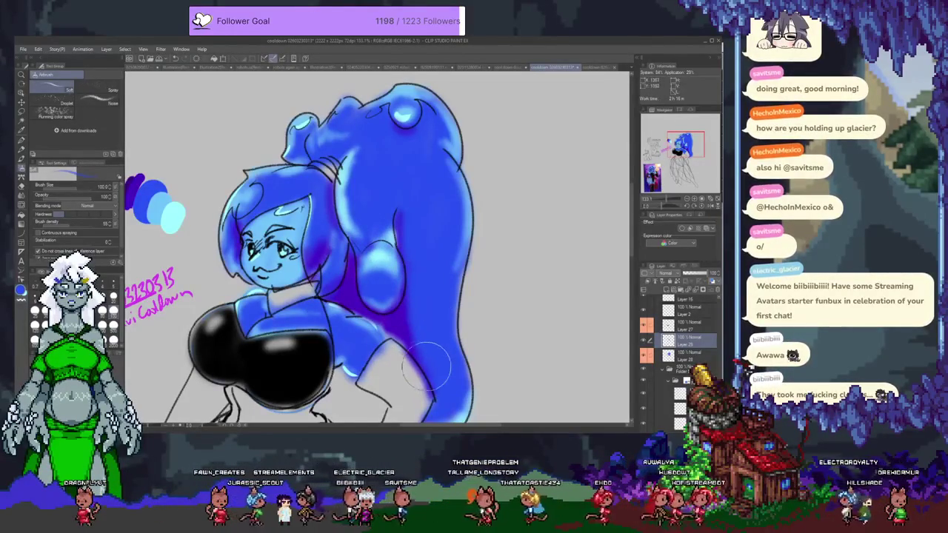
mouse_move(374, 318)
mouse_down()
mouse_move(404, 341)
mouse_move(396, 329)
mouse_move(417, 320)
mouse_up()
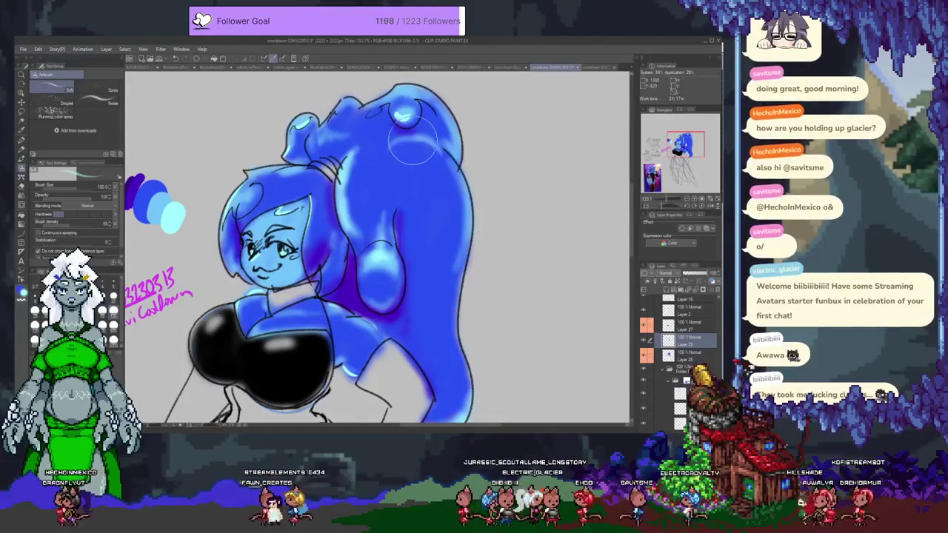
drag(433, 140, 448, 248)
drag(414, 315, 444, 174)
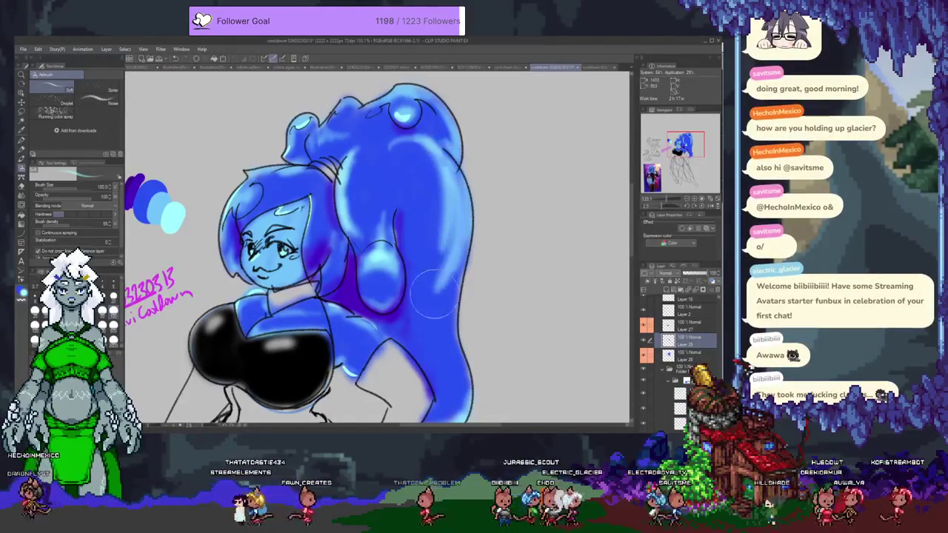
key(ctrl+z)
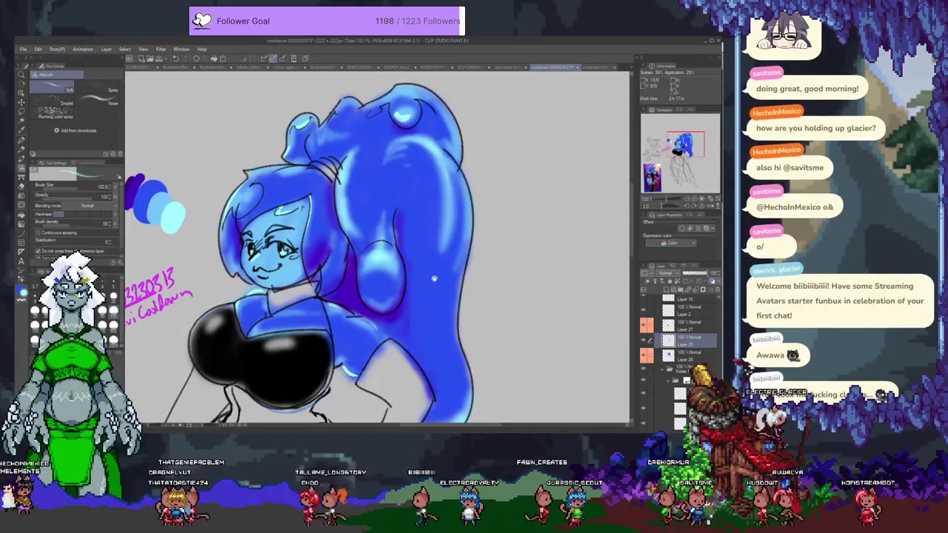
drag(429, 278, 441, 172)
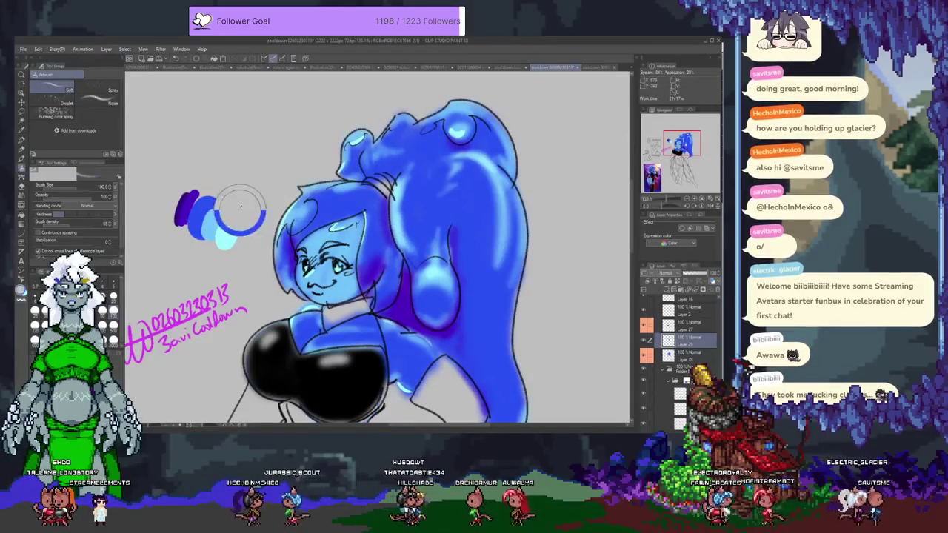
alt+click(189, 211)
Darken the hair around the bun with the sampled dark blue-purple
mouse_move(388, 201)
mouse_down()
mouse_move(368, 158)
mouse_move(374, 177)
mouse_up()
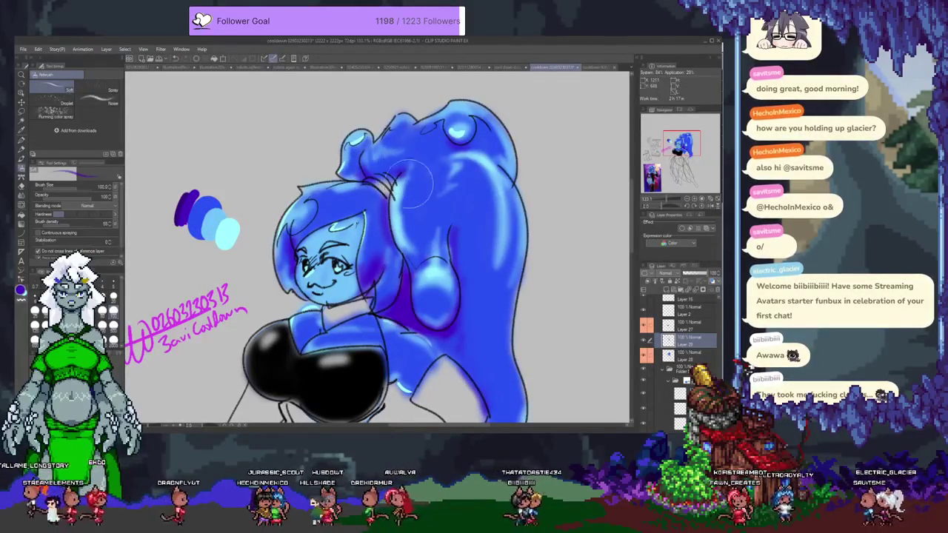
scroll(412, 187, down, 3)
scroll(412, 187, down, 2)
scroll(370, 272, up, 2)
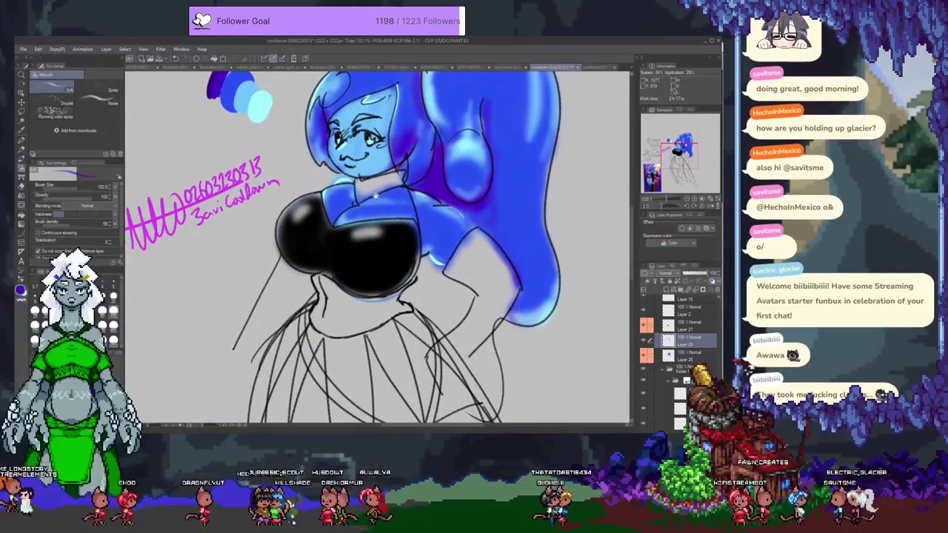
On the clothing layer, airbrush glossy black across the corset below the chest and onto the arm
ctrl+shift+click(369, 270)
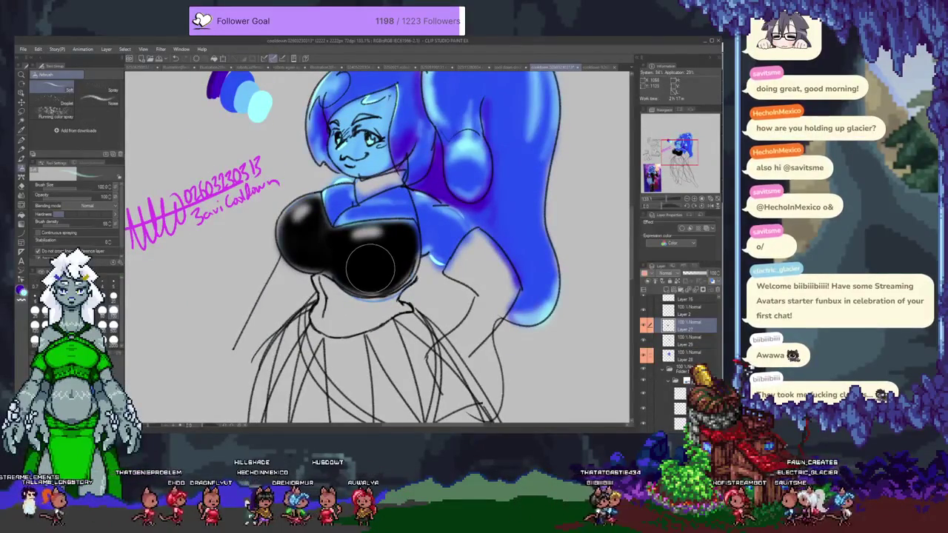
alt+click(370, 270)
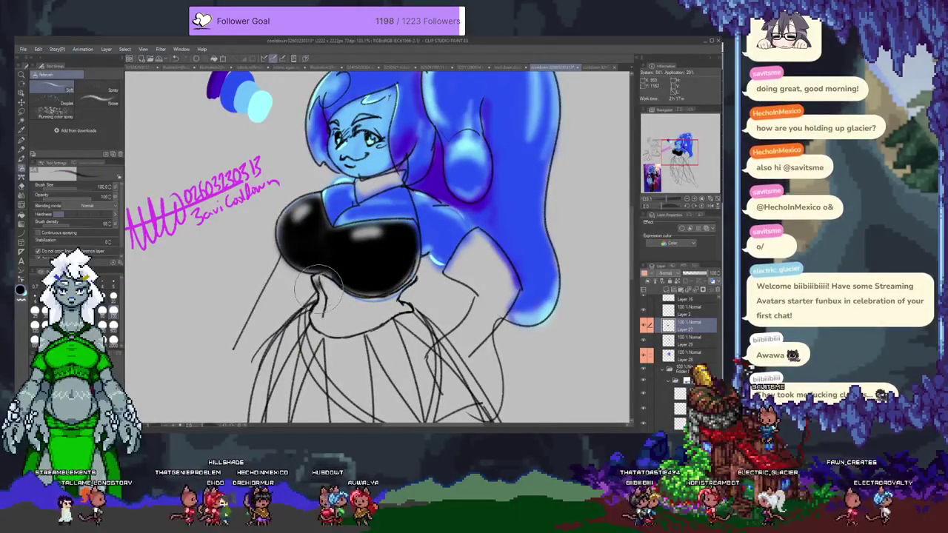
mouse_move(316, 276)
mouse_down()
mouse_move(327, 326)
mouse_move(319, 289)
mouse_move(328, 280)
mouse_up()
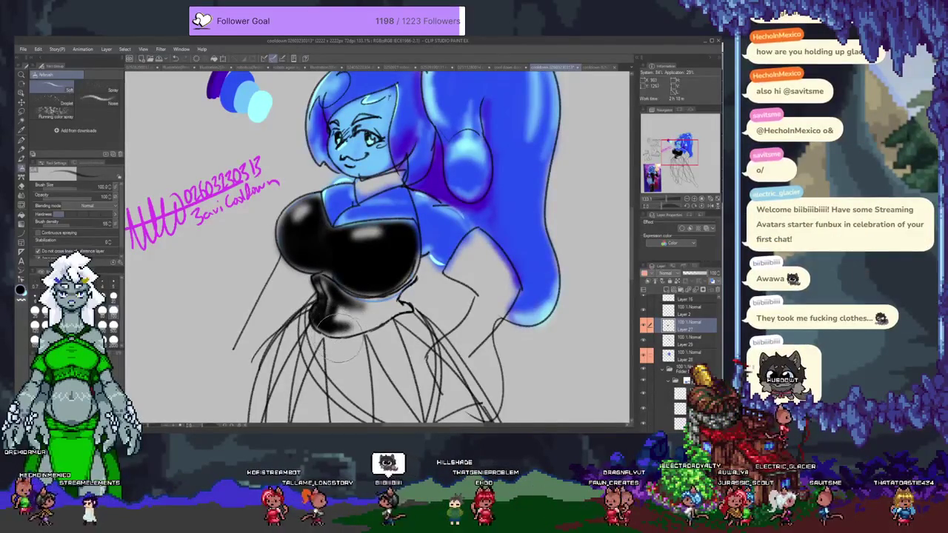
drag(373, 337, 320, 300)
mouse_move(303, 289)
mouse_down()
mouse_move(289, 283)
mouse_move(315, 275)
mouse_up()
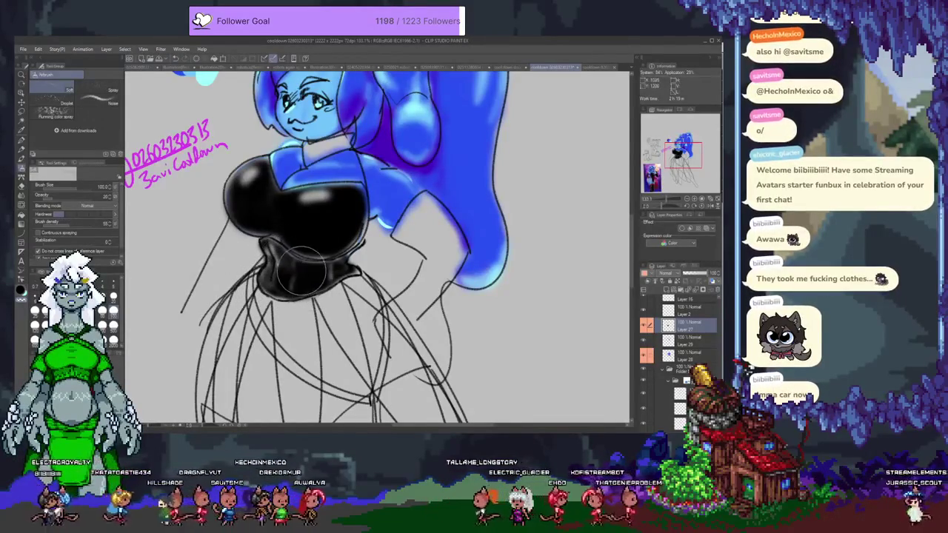
drag(300, 270, 320, 244)
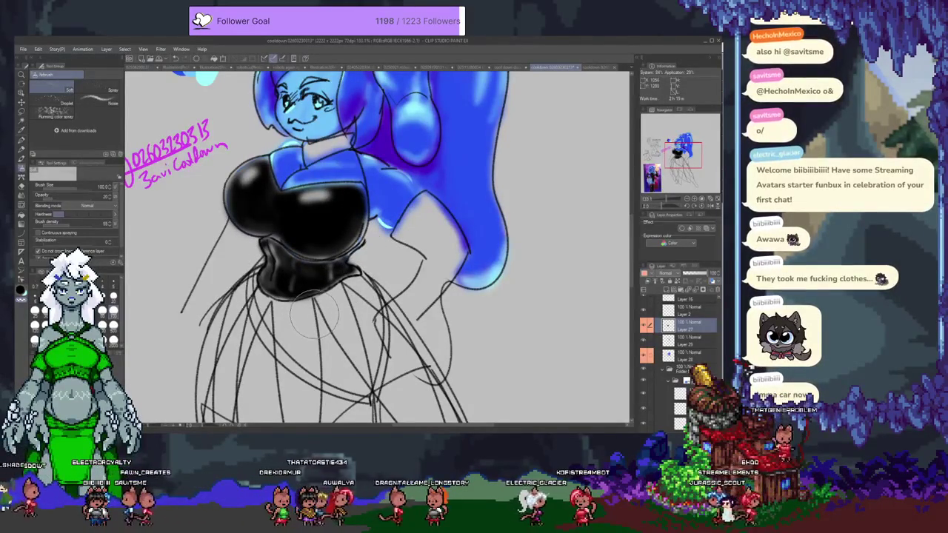
drag(413, 223, 346, 215)
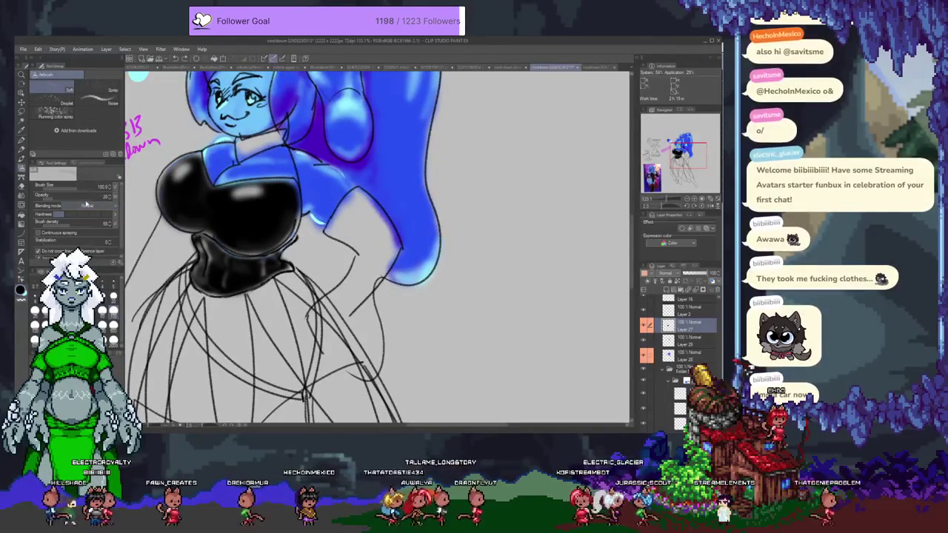
drag(328, 229, 341, 235)
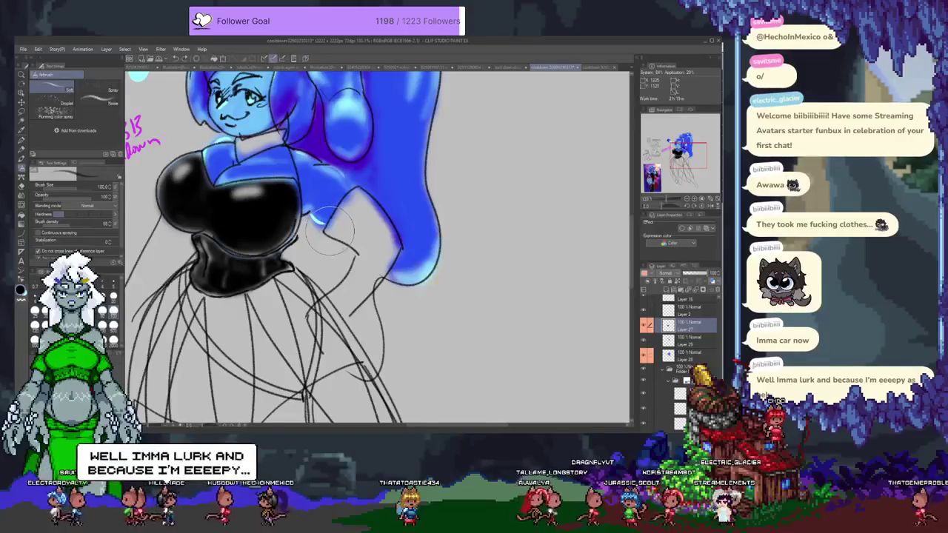
key(e)
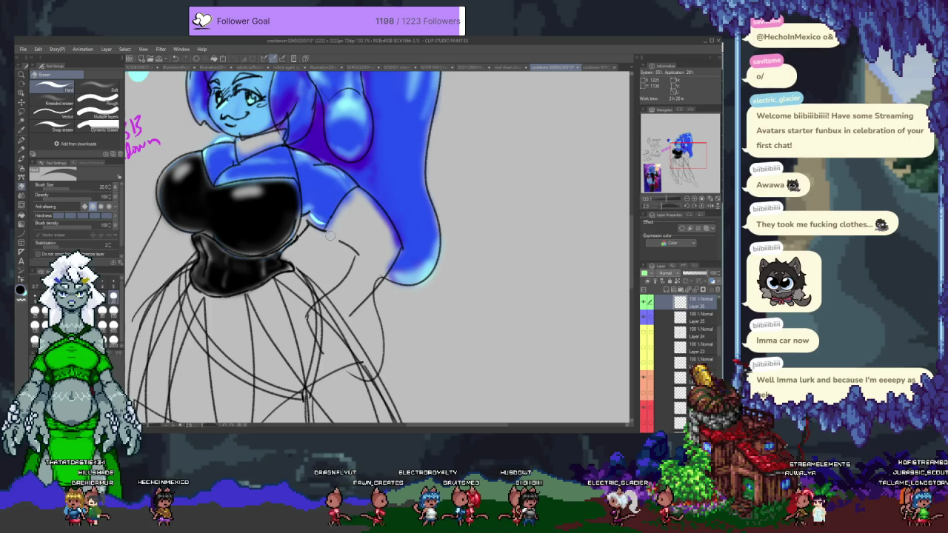
Re-centre on the chest and arm and select the lower layer for the gloves
key(p)
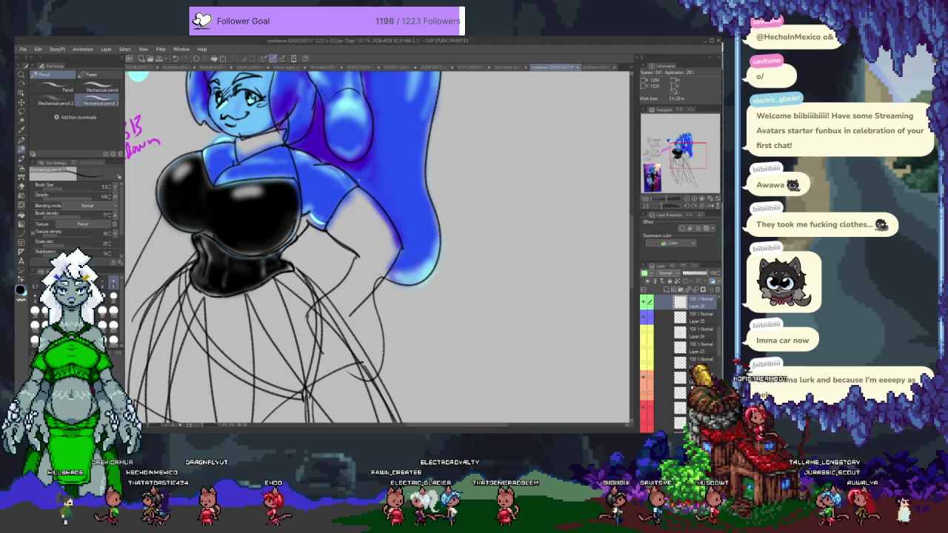
drag(296, 222, 385, 241)
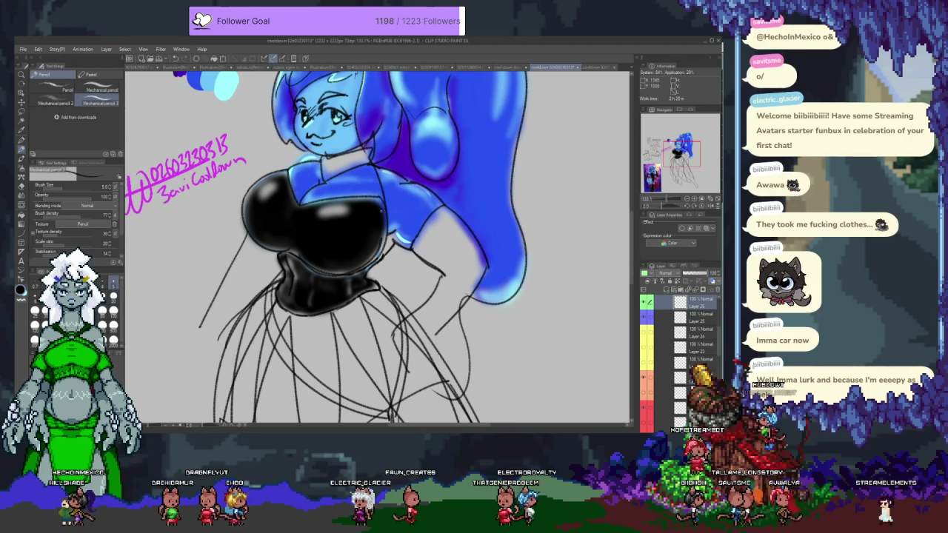
drag(389, 262, 358, 231)
ctrl+shift+click(359, 232)
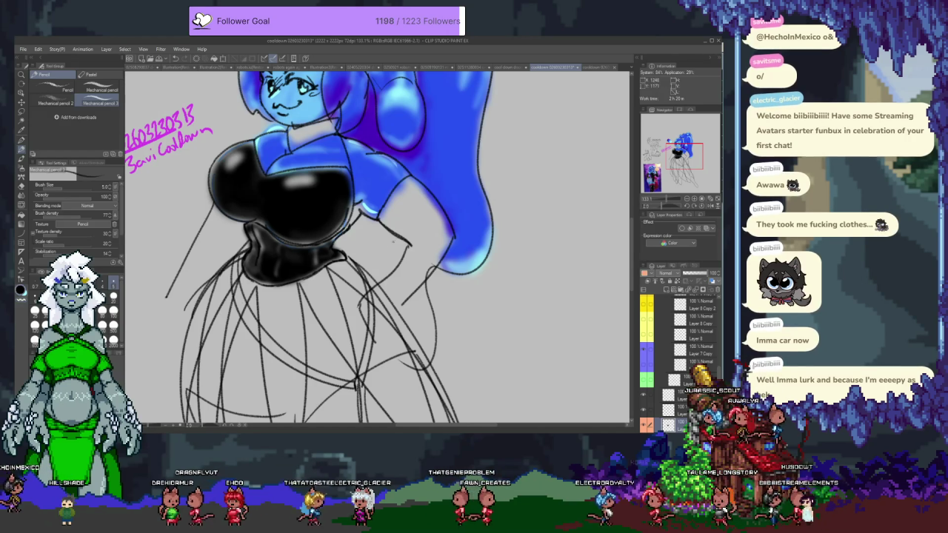
Airbrush the whole arm solid black as a glove and erase the overspill at the bust
key(b)
key(b)
scroll(387, 249, down, 1)
mouse_move(374, 176)
mouse_down()
mouse_move(363, 194)
mouse_move(347, 194)
mouse_up()
key(ctrl+z)
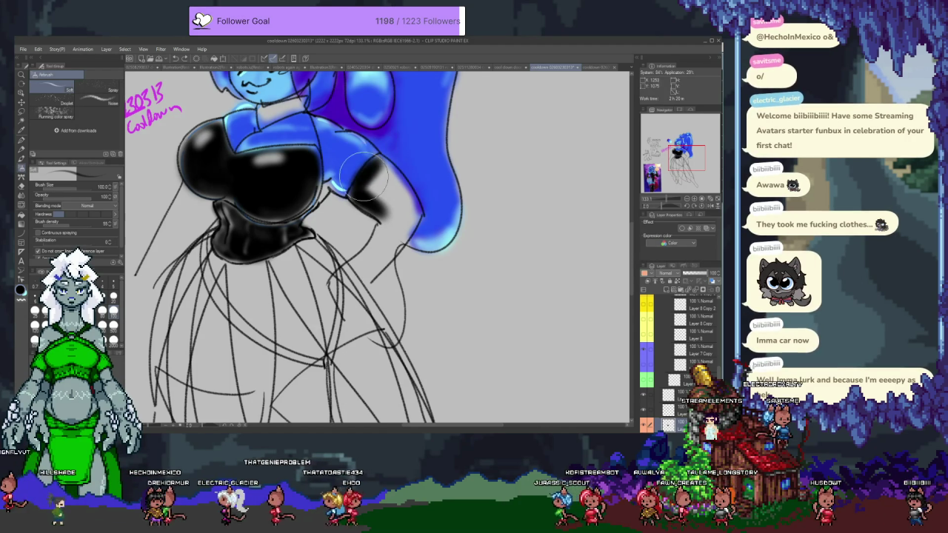
drag(391, 170, 378, 185)
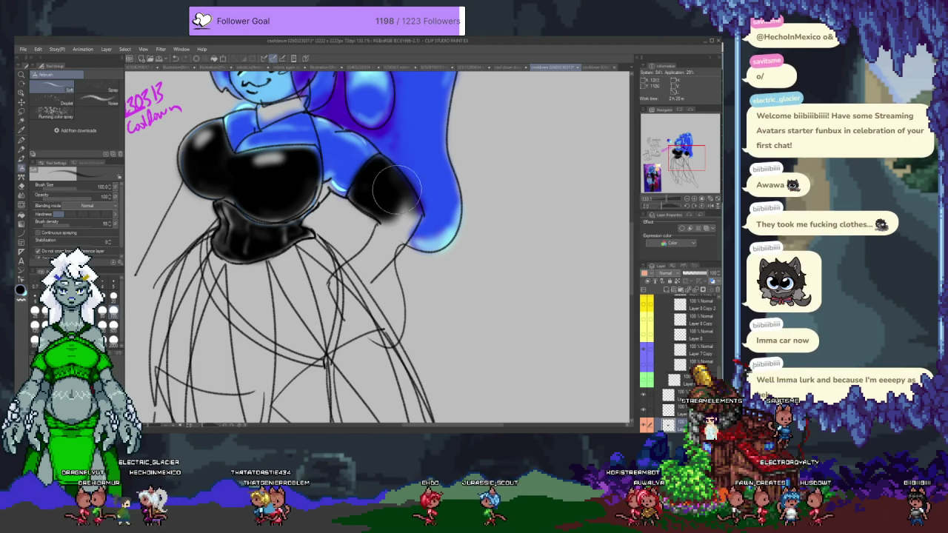
mouse_move(385, 226)
mouse_down()
mouse_move(387, 216)
mouse_move(374, 259)
mouse_move(404, 219)
mouse_up()
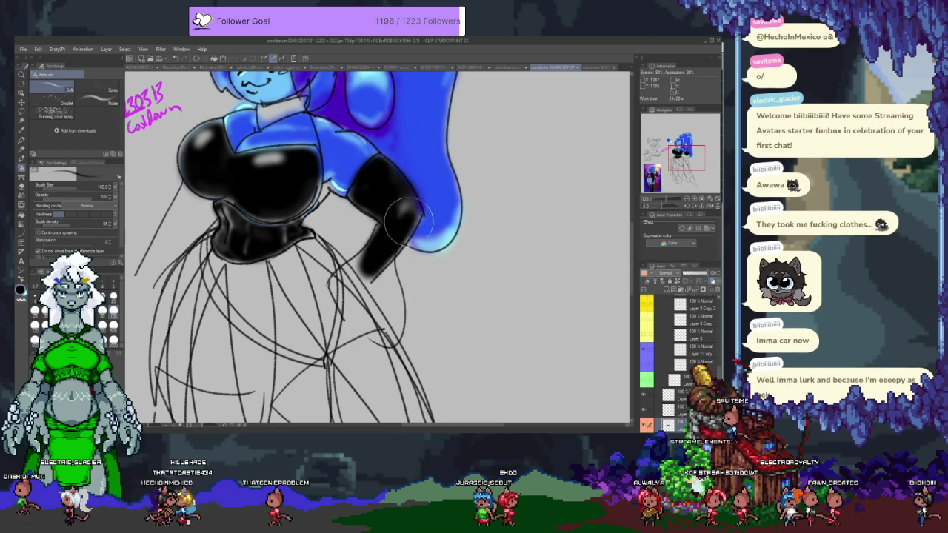
mouse_move(380, 256)
mouse_down()
mouse_move(407, 204)
mouse_move(384, 169)
mouse_up()
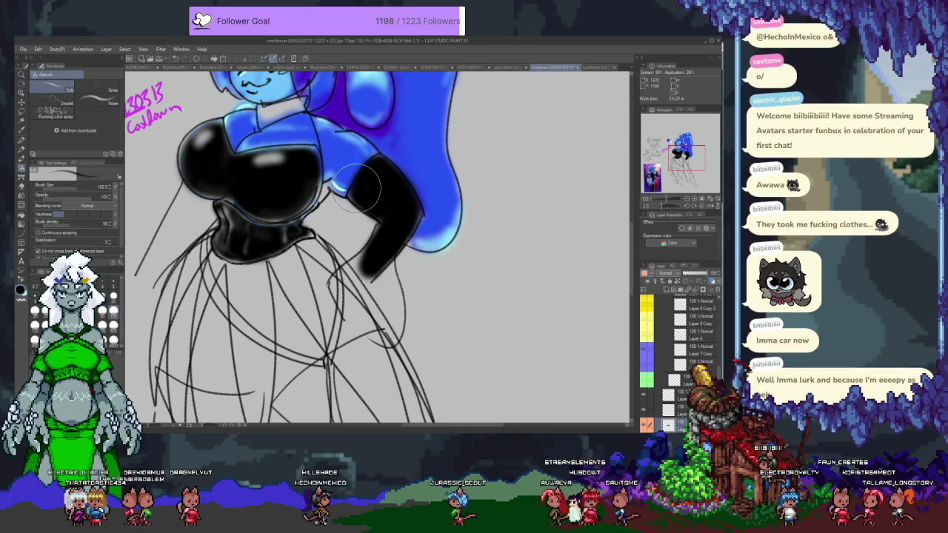
key(e)
drag(335, 189, 346, 220)
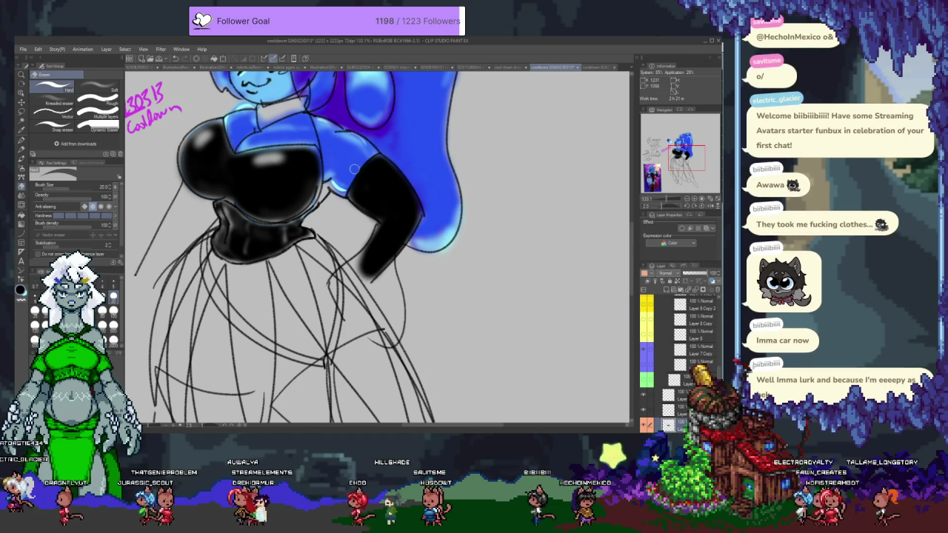
key(b)
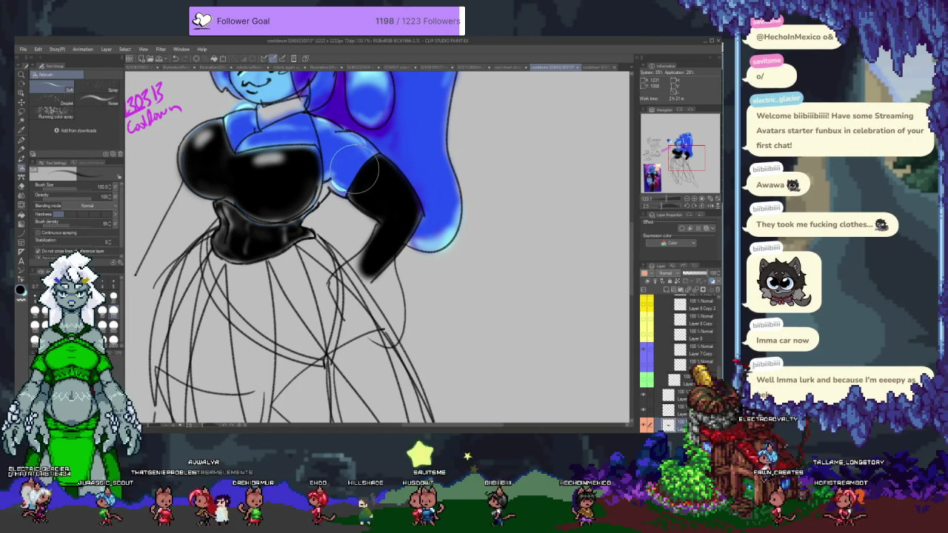
key(b)
key(b)
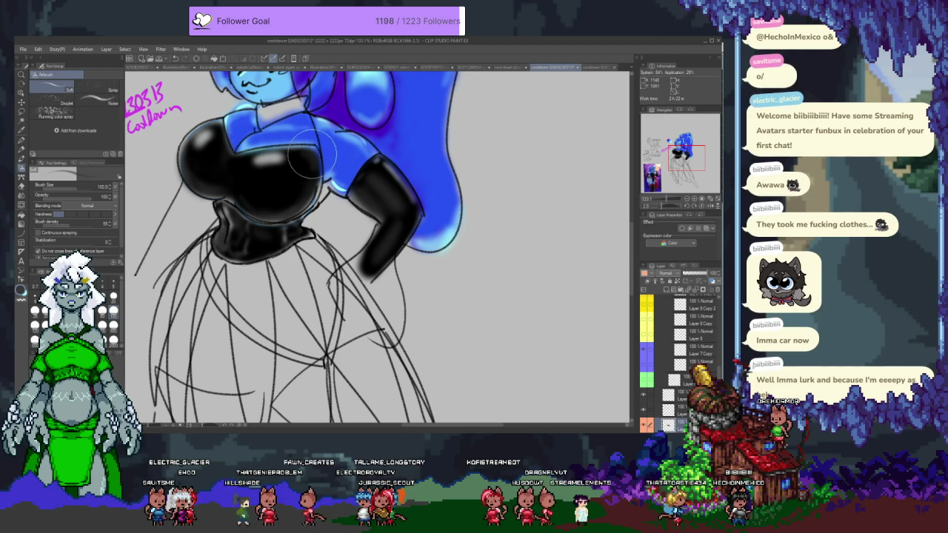
scroll(308, 270, up, 4)
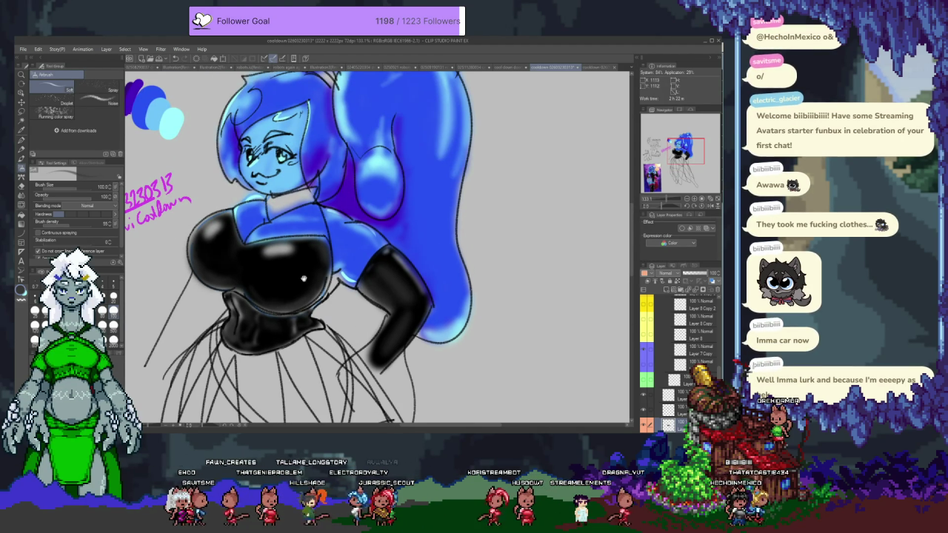
Pick colours from the swatch blobs and airbrush a faint light highlight on the black bust
scroll(331, 261, up, 2)
scroll(680, 355, down, 2)
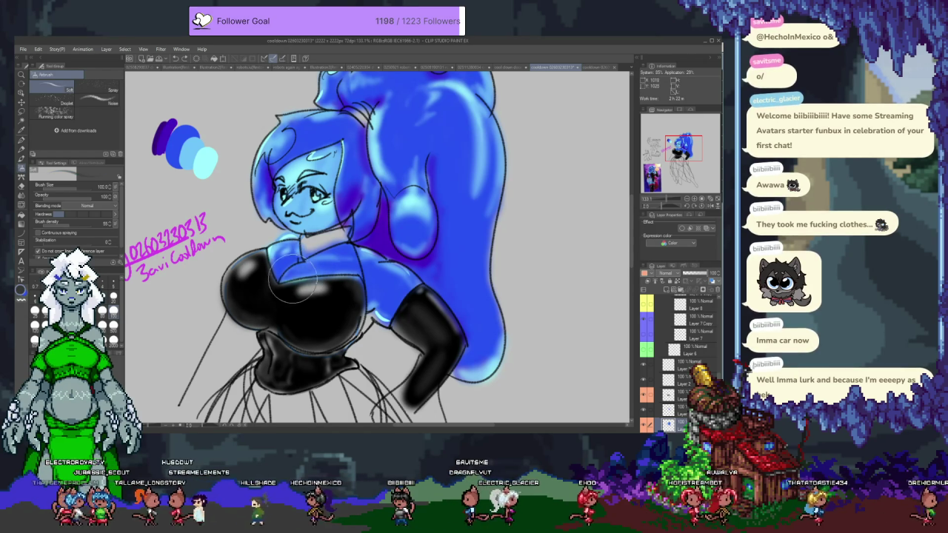
alt+click(384, 233)
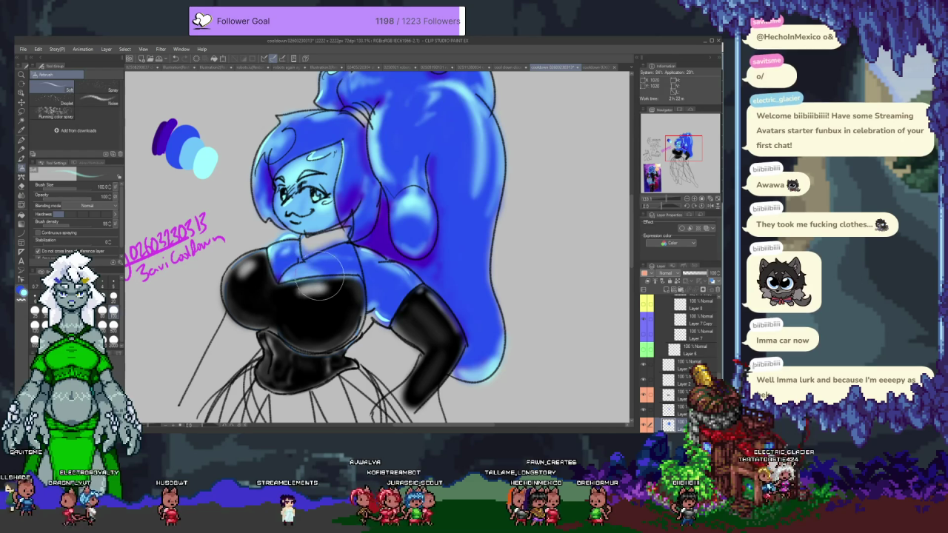
alt+click(301, 275)
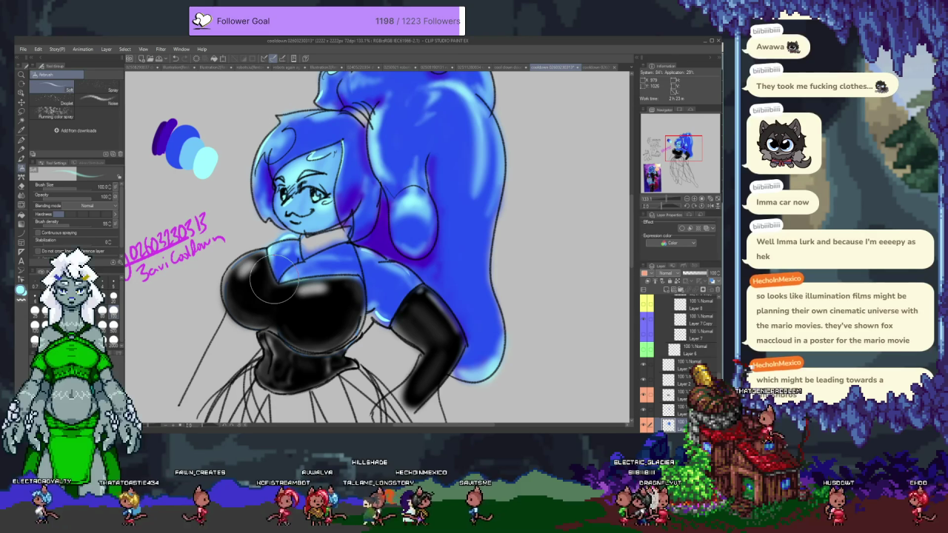
drag(274, 282, 293, 280)
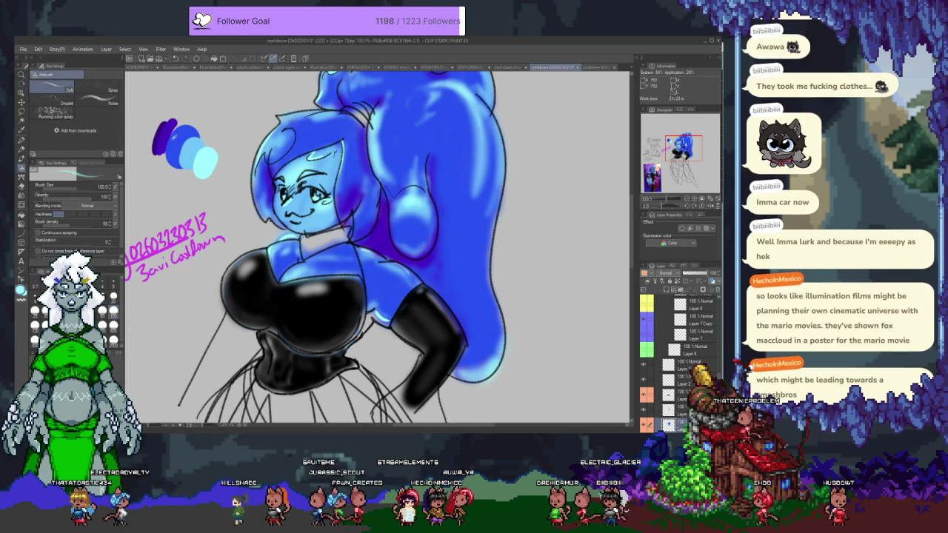
alt+click(156, 141)
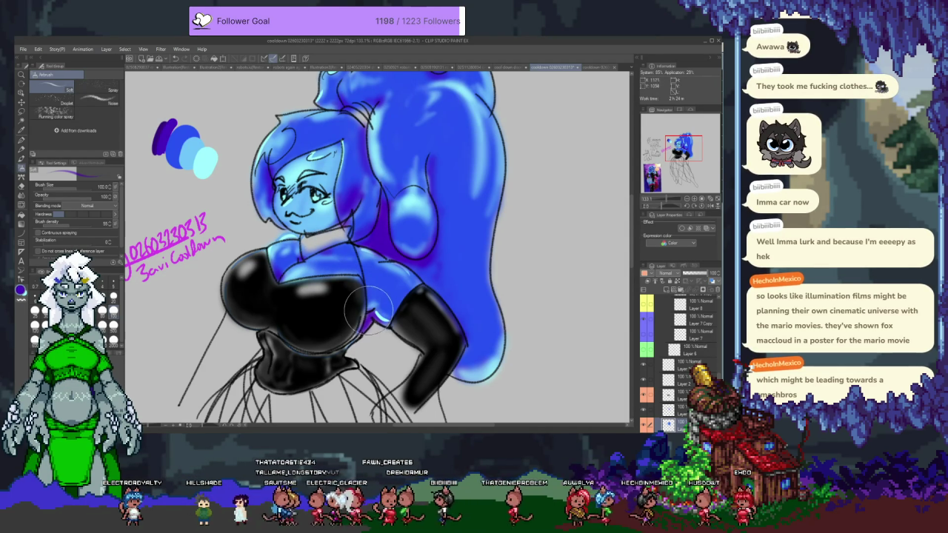
Toggle the blue colouring layer's visibility off and on to compare with the underpainting
click(646, 425)
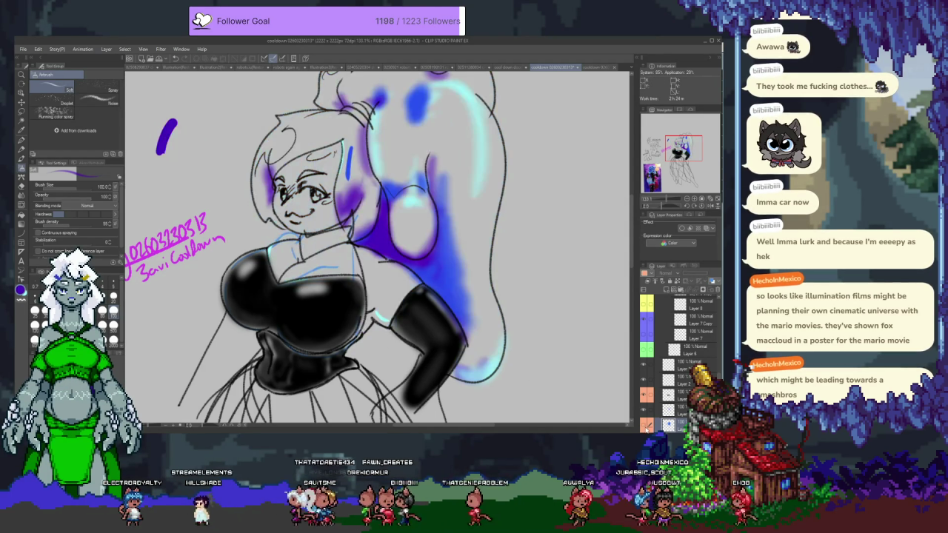
click(645, 427)
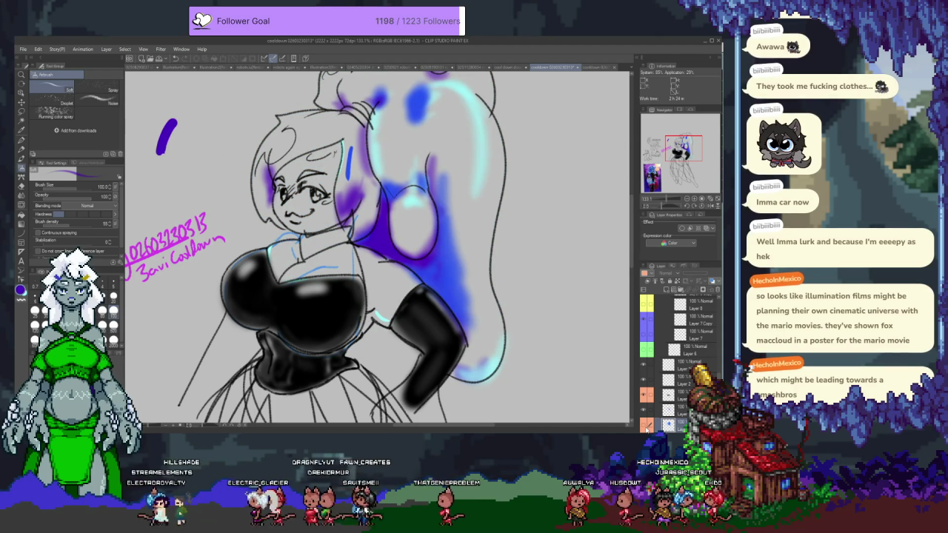
click(646, 427)
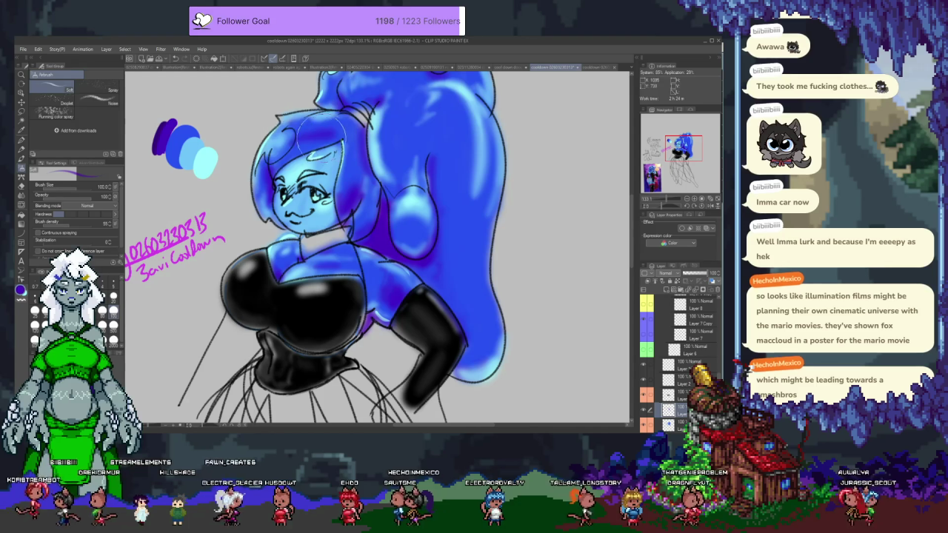
Airbrush darker purple shading on the hair, blue shoulder, ponytail and raised arm
drag(293, 134, 330, 149)
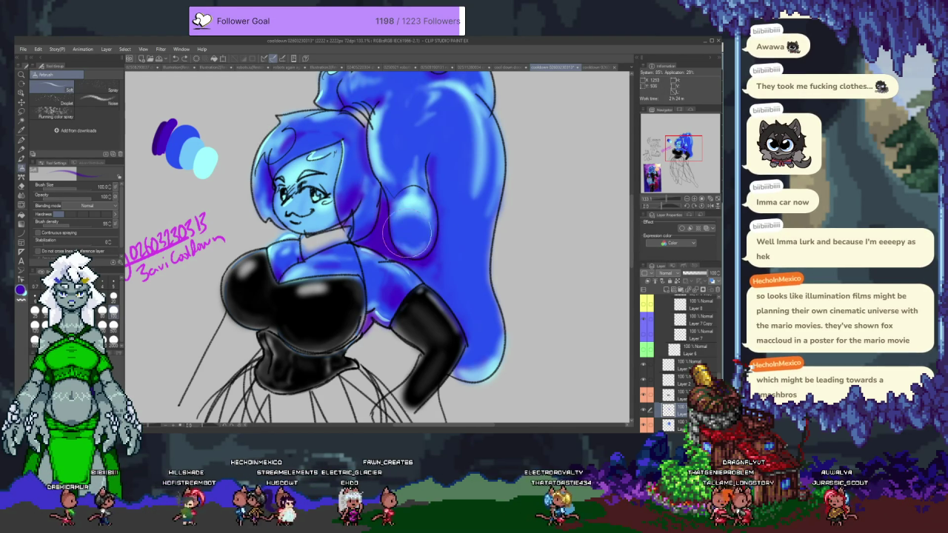
drag(433, 245, 363, 226)
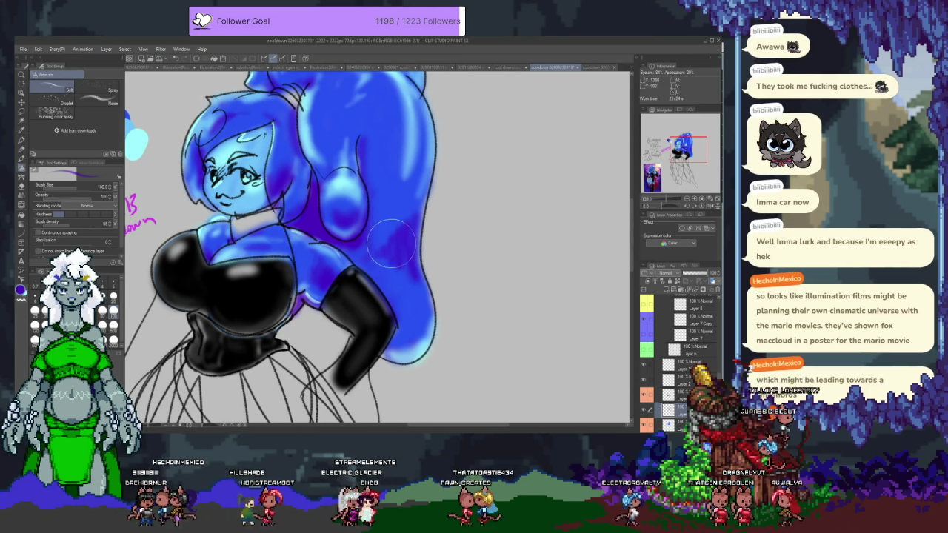
drag(374, 274, 408, 215)
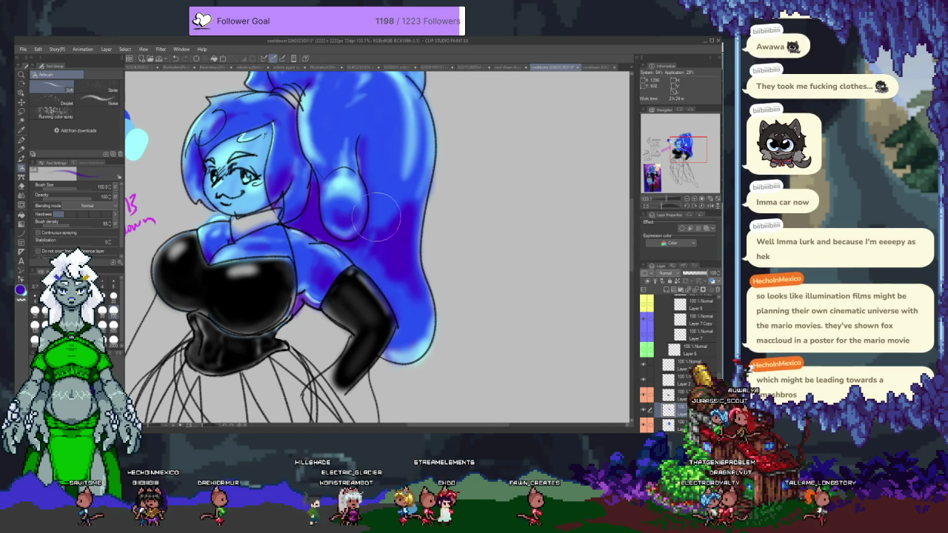
drag(408, 145, 404, 211)
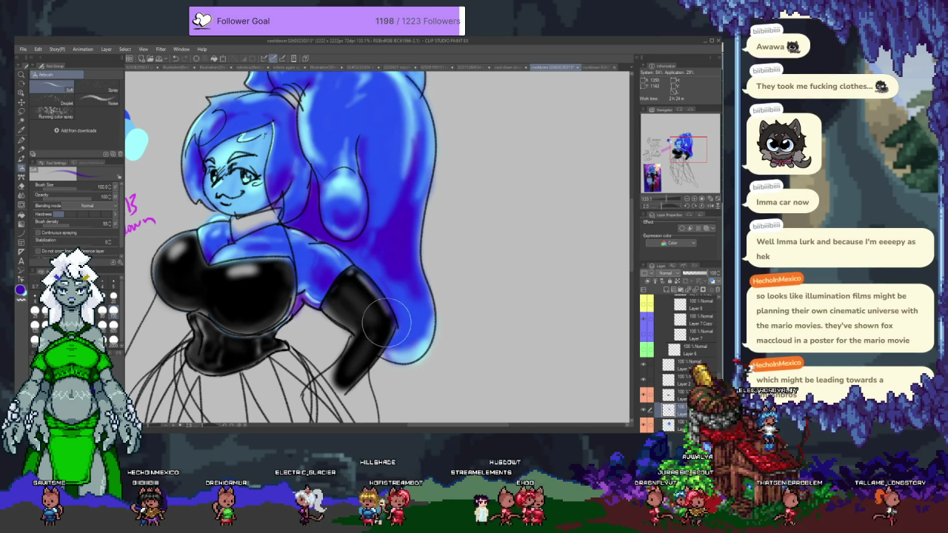
scroll(383, 229, up, 5)
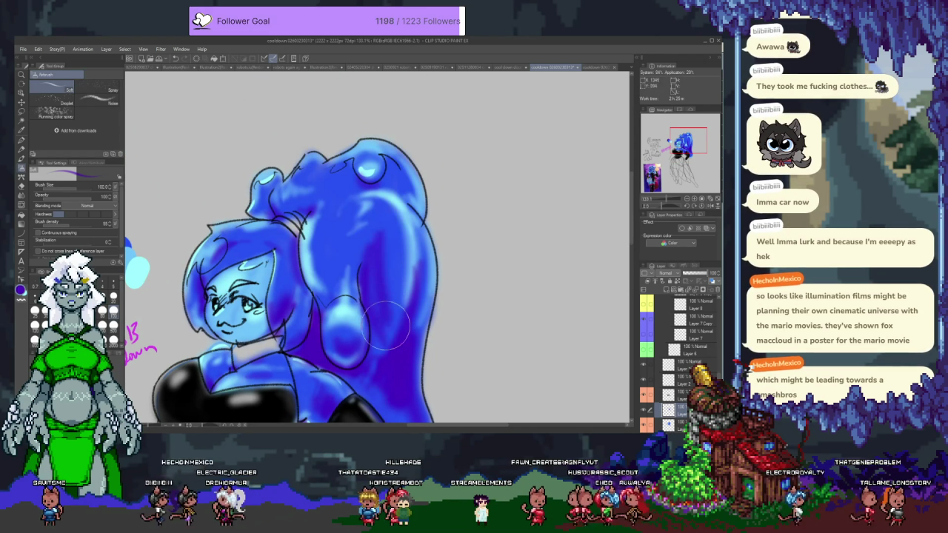
drag(381, 329, 374, 281)
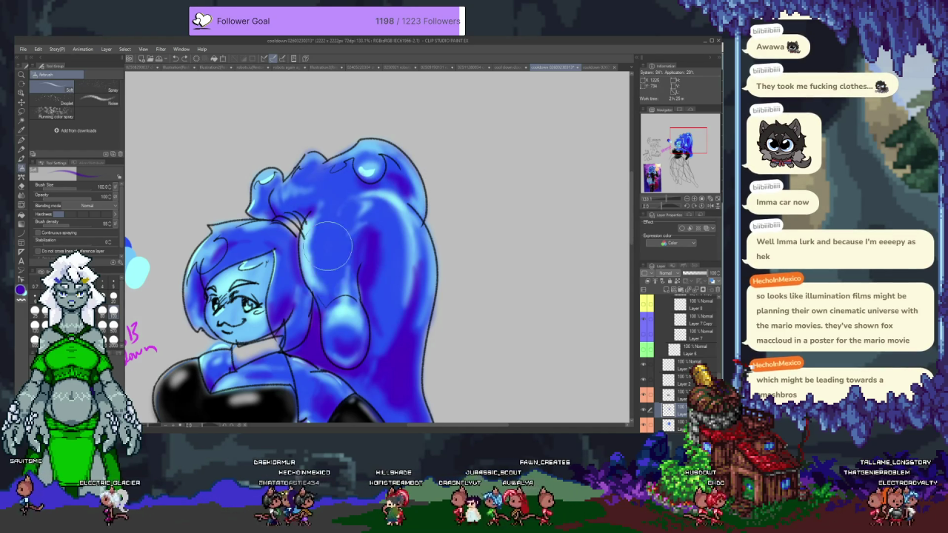
drag(330, 311, 354, 287)
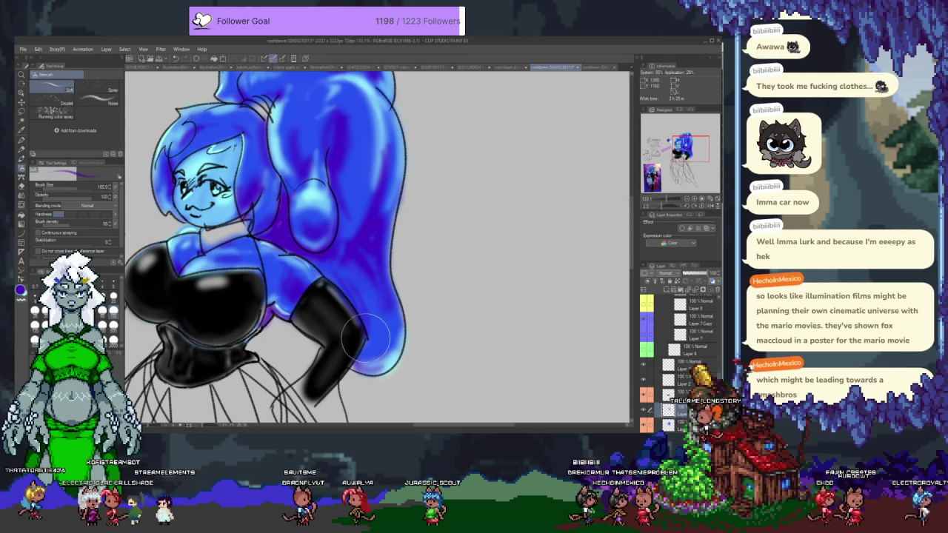
scroll(296, 237, up, 3)
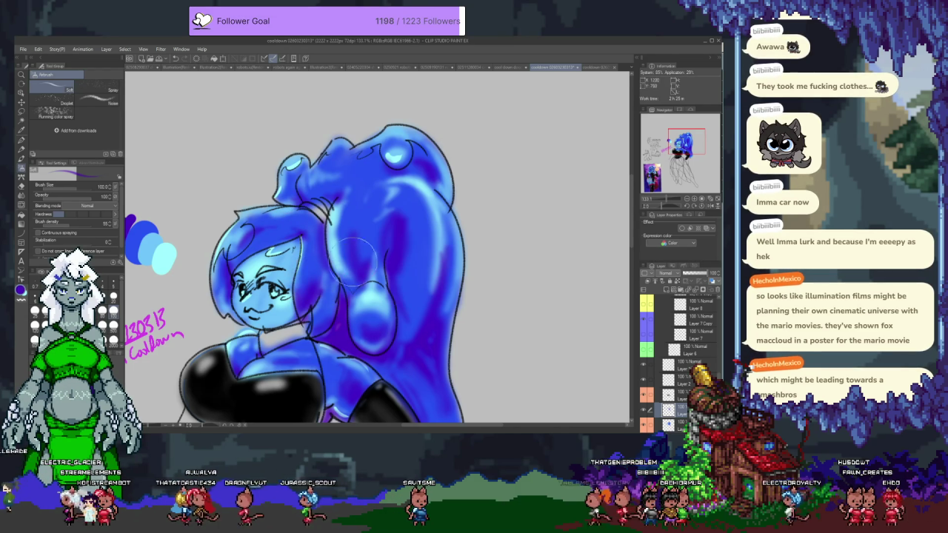
drag(354, 250, 338, 198)
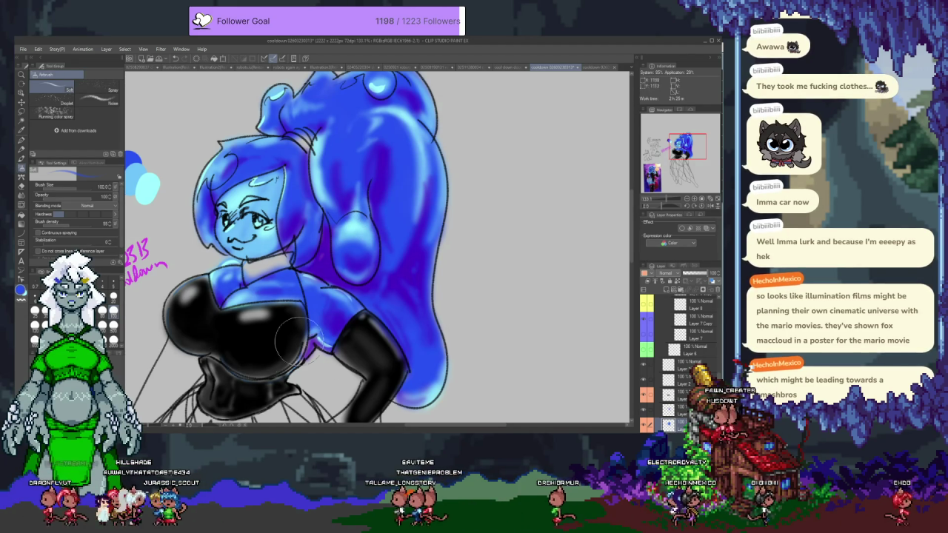
Hide and reshow the blue layer, extend blue at the hair's lower-right edge, and pick black
click(643, 311)
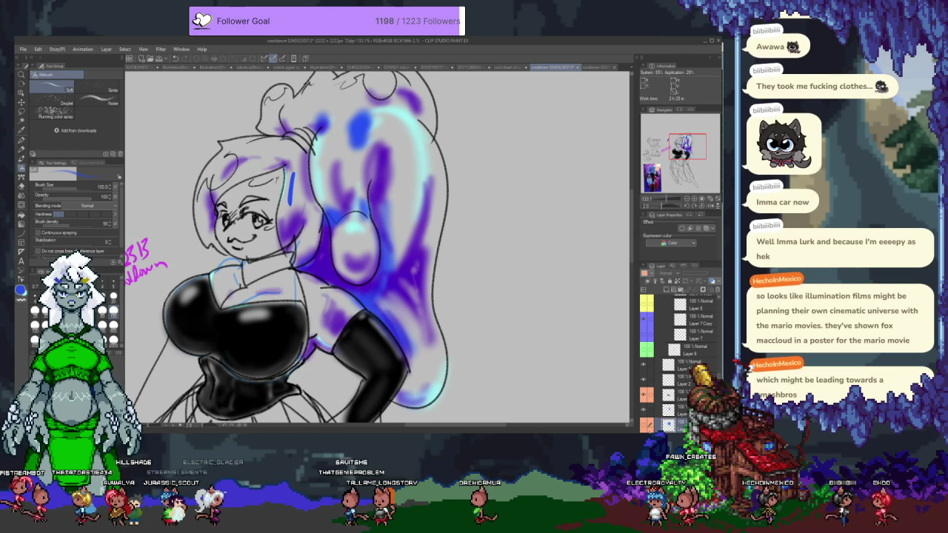
click(647, 427)
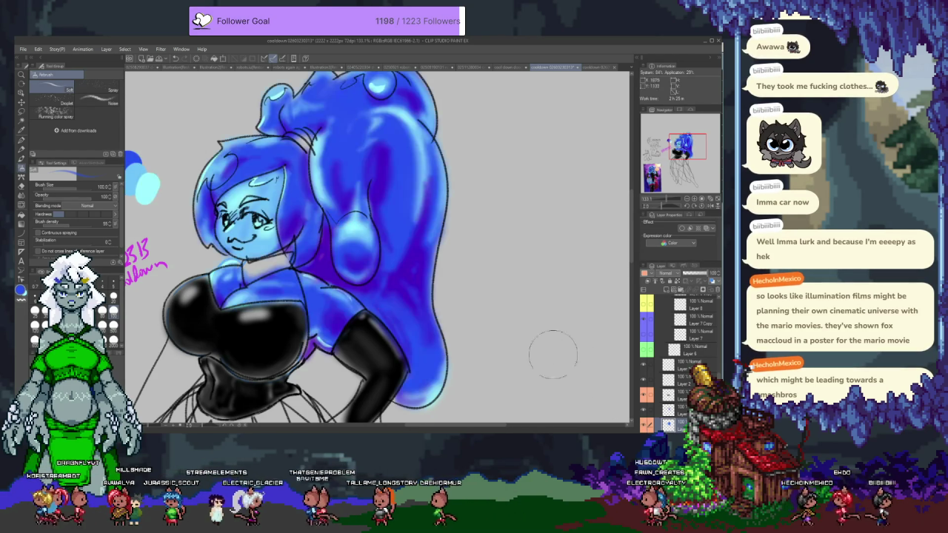
drag(455, 350, 446, 385)
scroll(447, 384, down, 3)
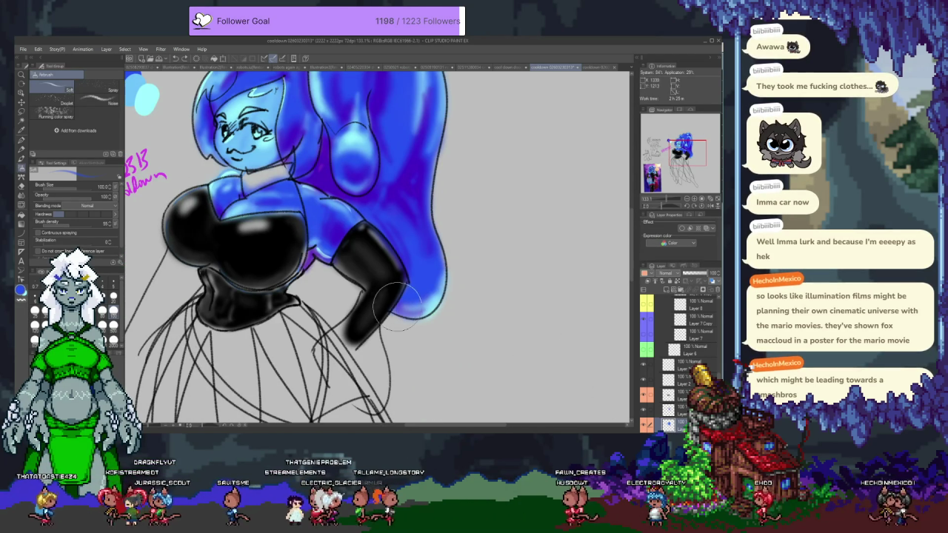
drag(281, 245, 360, 334)
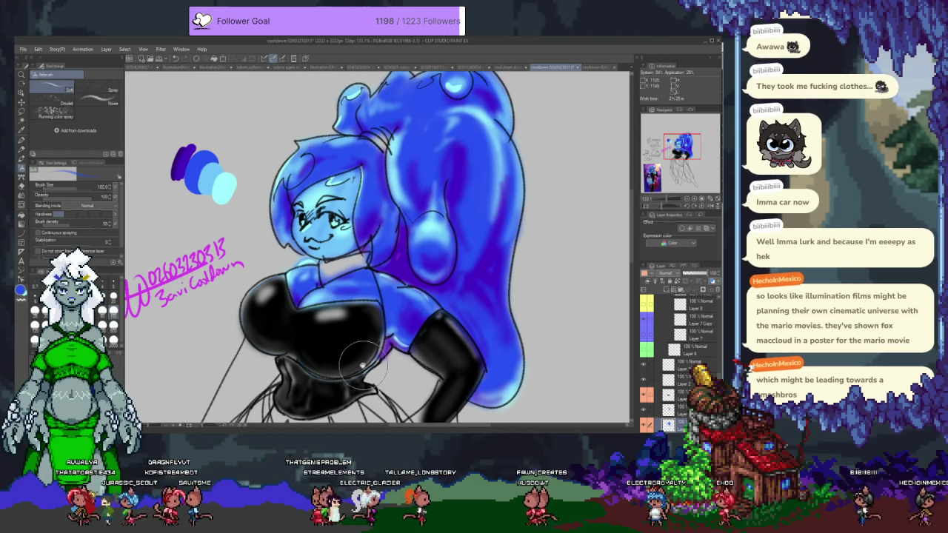
drag(362, 366, 341, 312)
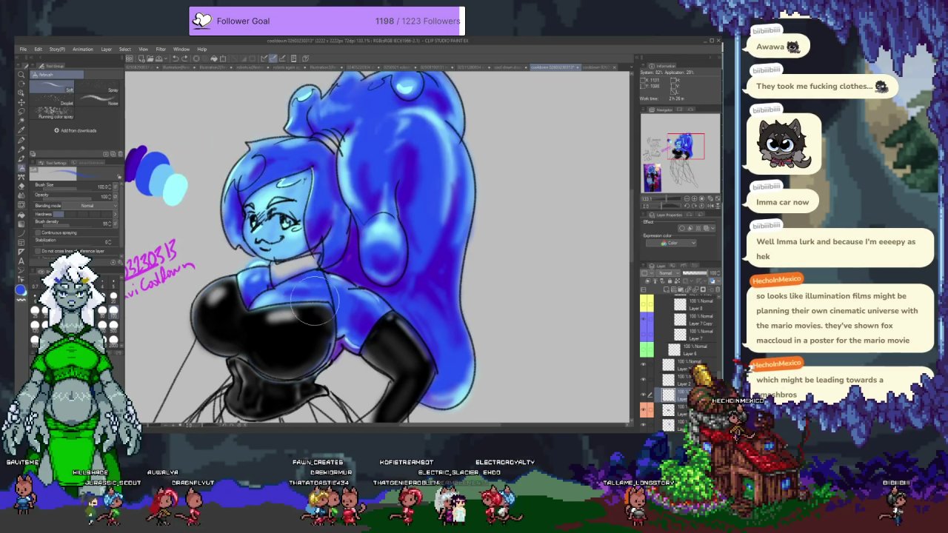
drag(289, 254, 226, 240)
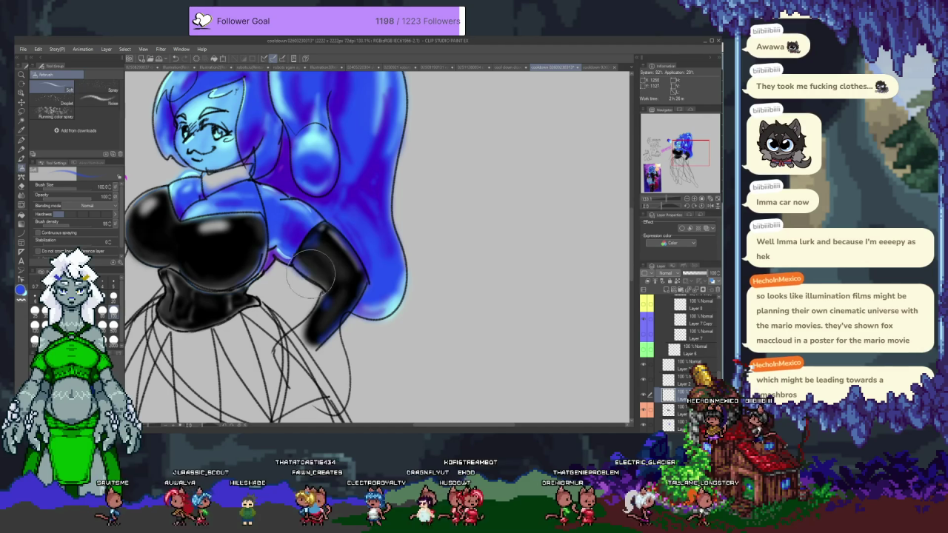
drag(305, 255, 357, 309)
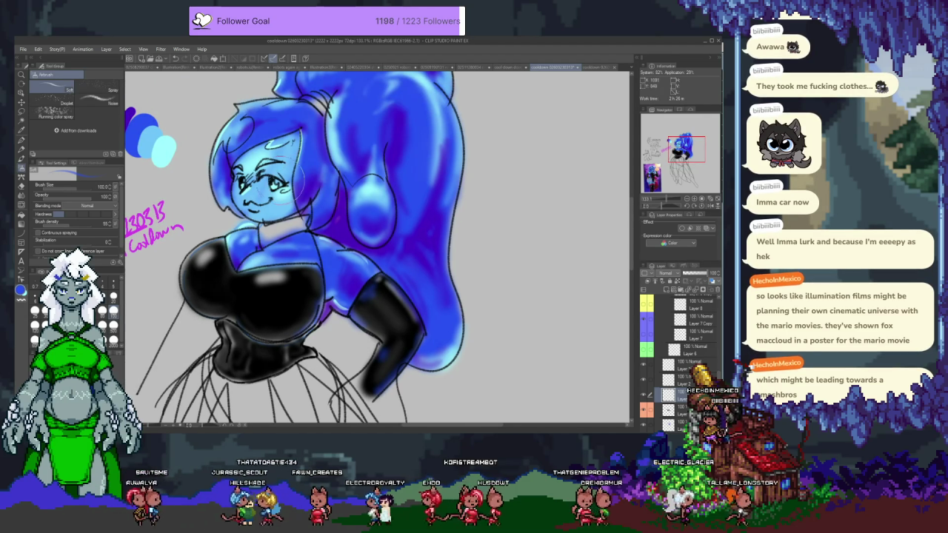
scroll(276, 211, up, 2)
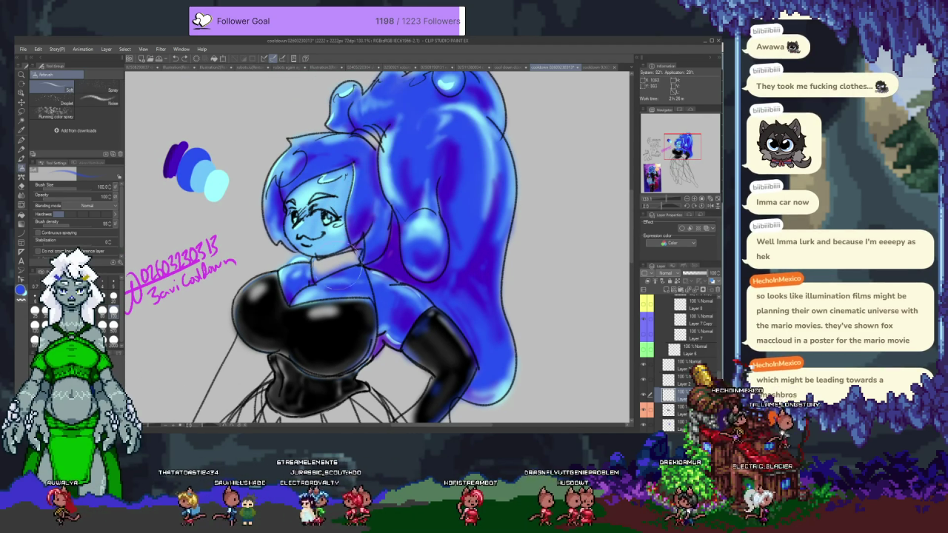
alt+click(329, 339)
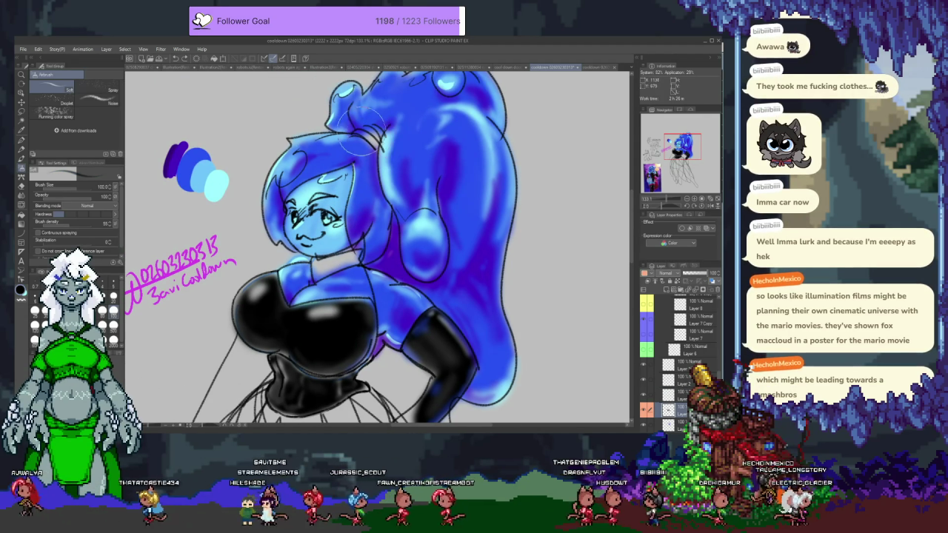
Airbrush the hair tie dark blue-black with three short strokes
mouse_move(375, 141)
mouse_down()
mouse_move(358, 129)
mouse_move(378, 126)
mouse_up()
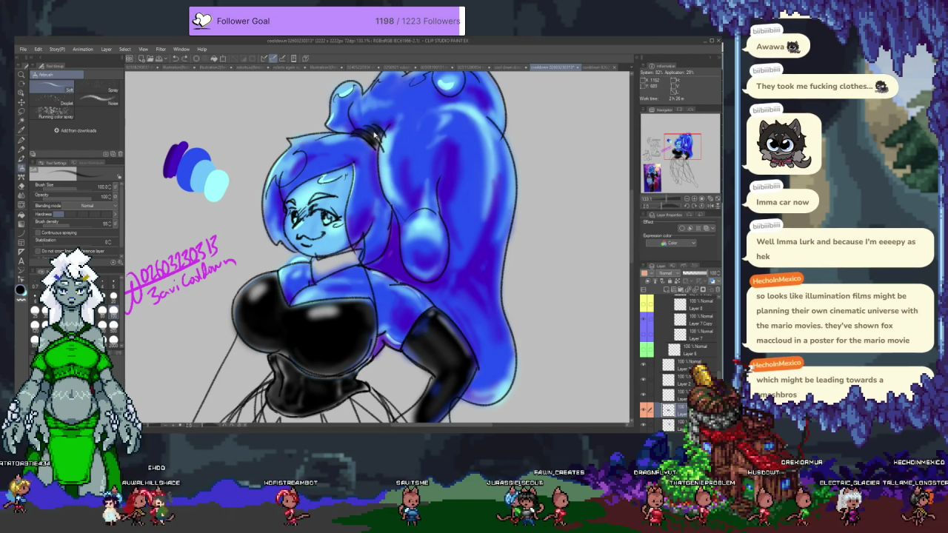
drag(379, 128, 354, 136)
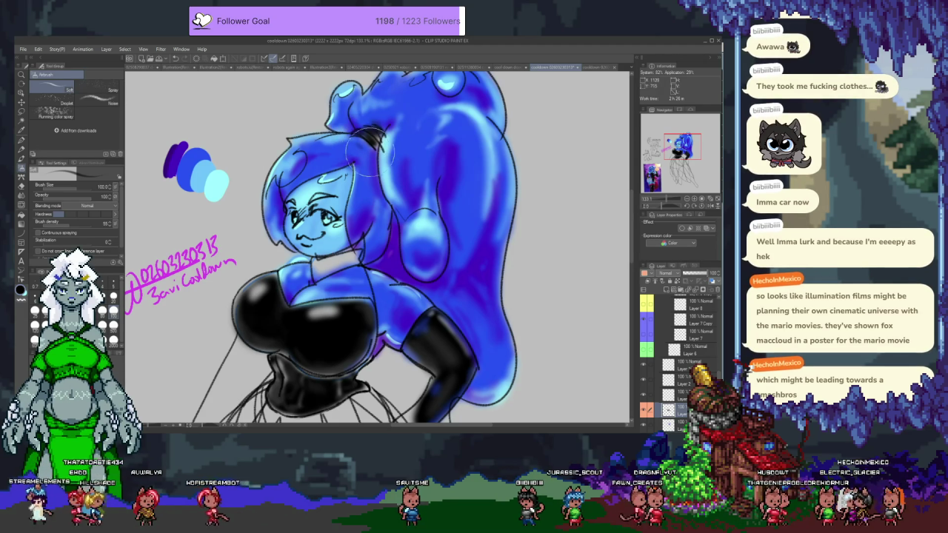
drag(364, 148, 354, 142)
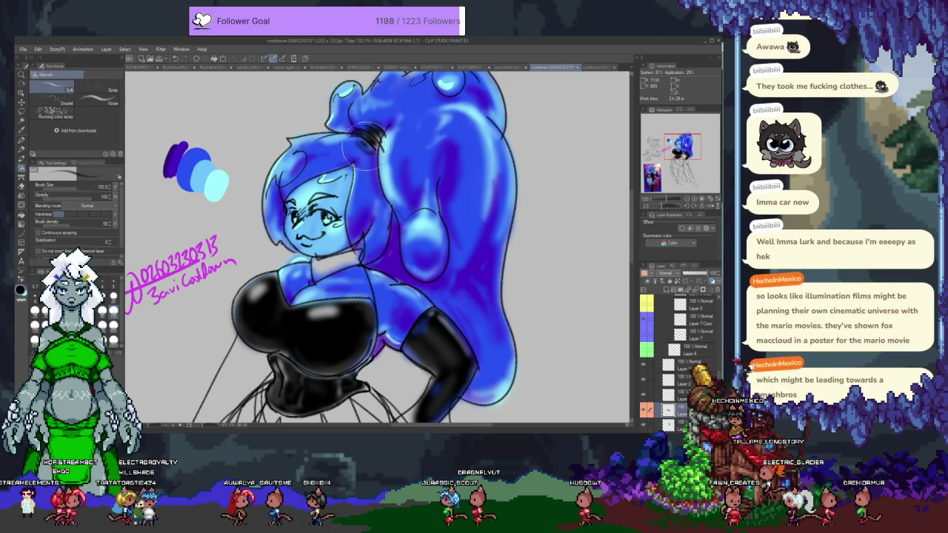
Deepen the ponytail's dark shading, then pan down toward the skirt lines
mouse_move(363, 152)
mouse_down()
mouse_move(348, 141)
mouse_move(375, 13)
mouse_up()
drag(336, 190, 333, 30)
drag(333, 155, 337, 336)
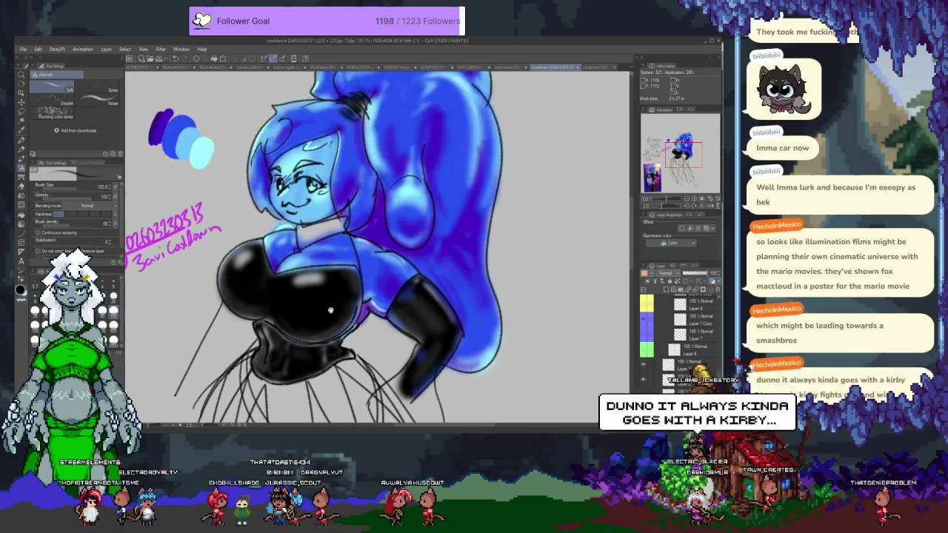
drag(349, 222, 324, 293)
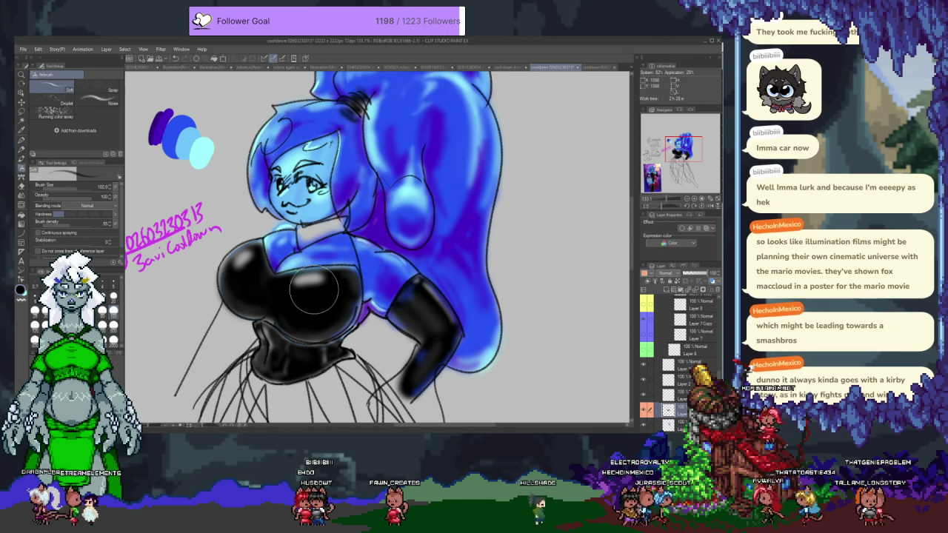
Add a new shading layer, pick the hair blue, and undo a stray dab on the corset
mouse_move(400, 294)
mouse_down()
mouse_move(389, 213)
mouse_move(436, 210)
mouse_up()
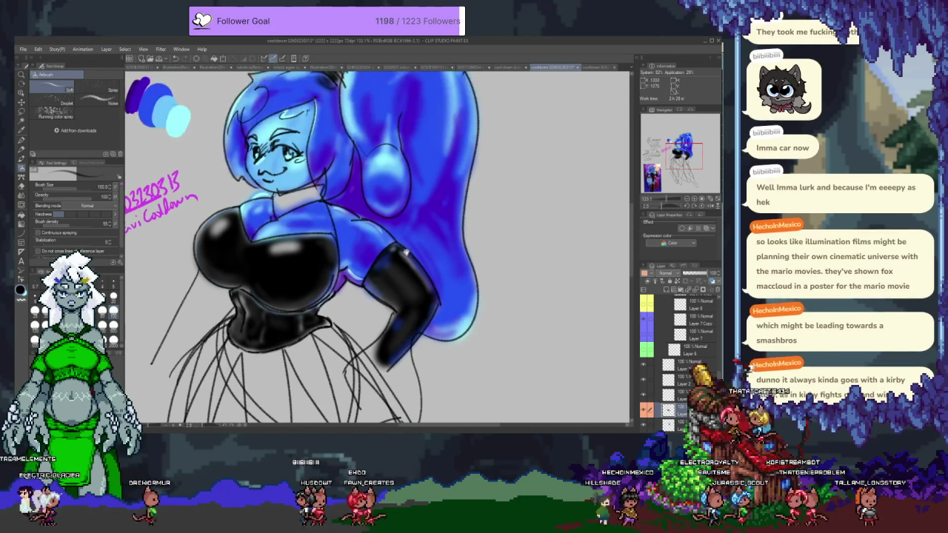
key(ctrl+shift+n)
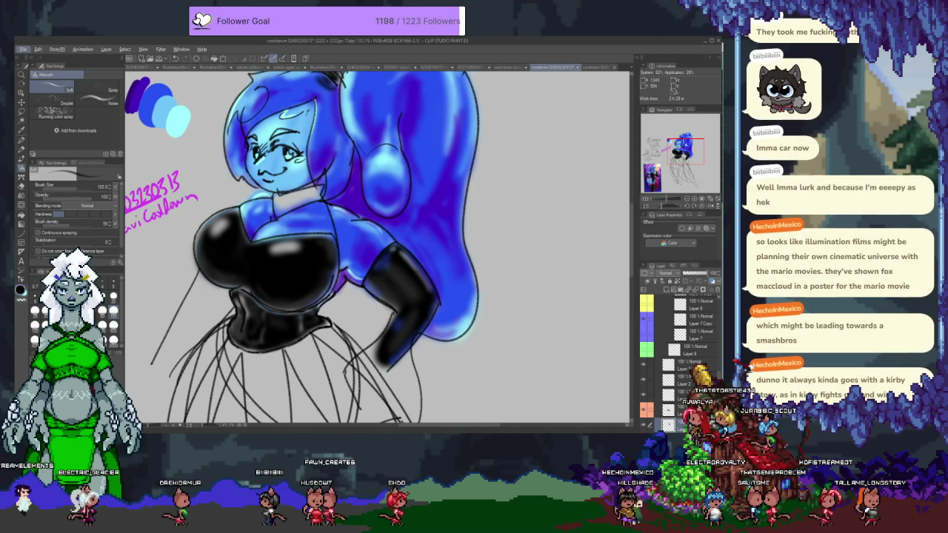
alt+click(436, 152)
drag(332, 315, 318, 307)
key(ctrl+z)
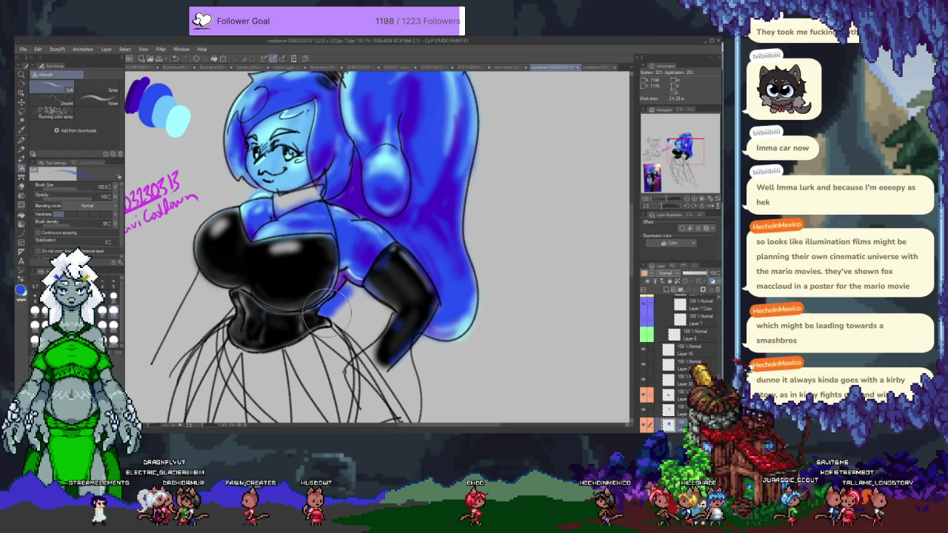
Airbrush soft blue glow between the corset and arm, below the arm, and beside it
mouse_move(348, 311)
mouse_down()
mouse_move(365, 303)
mouse_move(377, 329)
mouse_up()
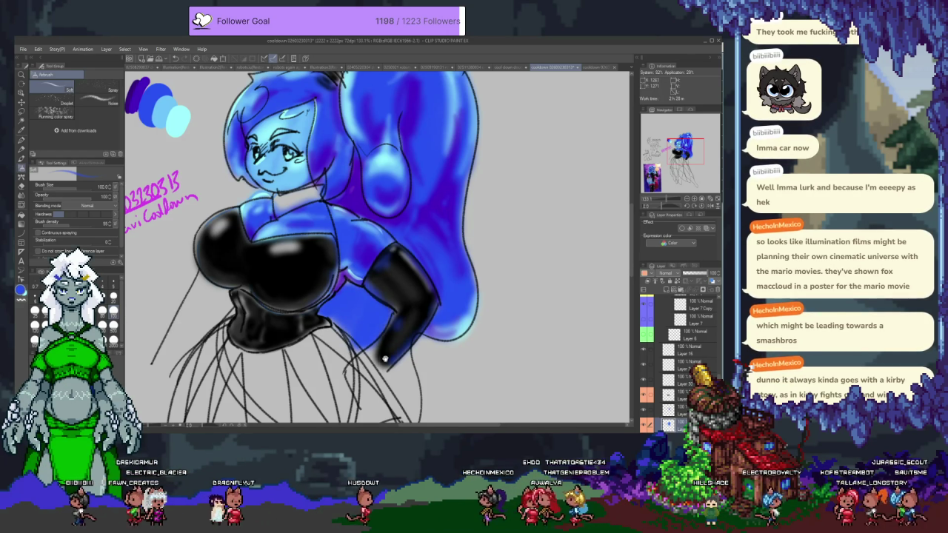
scroll(381, 326, down, 3)
mouse_move(404, 322)
mouse_down()
mouse_move(394, 262)
mouse_move(404, 330)
mouse_up()
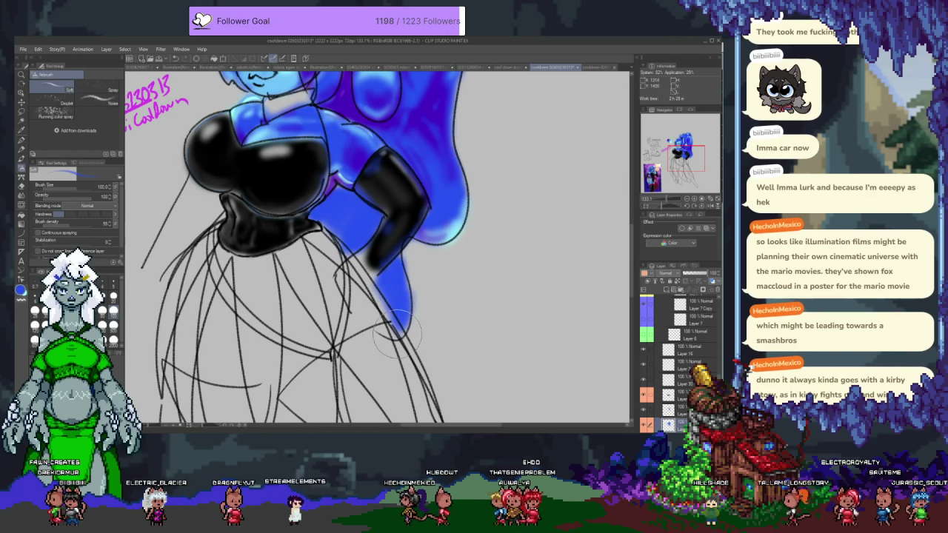
drag(460, 226, 437, 240)
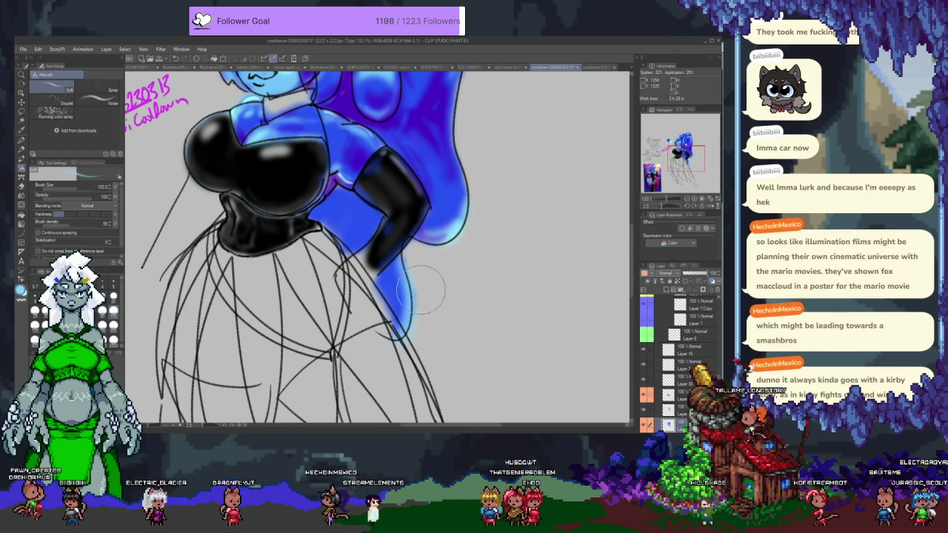
key(e)
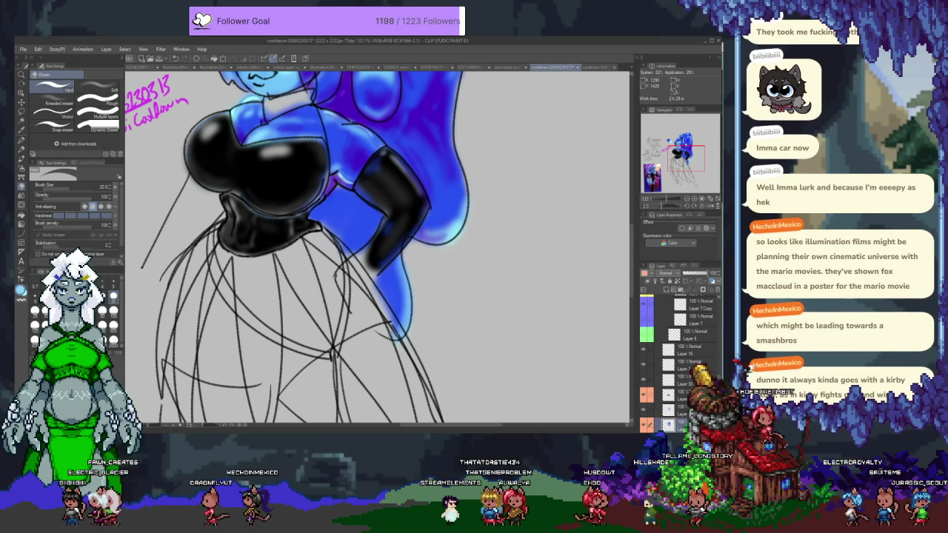
Airbrush darker shading up the ponytail and brighten the hair right of the arm
scroll(383, 329, down, 3)
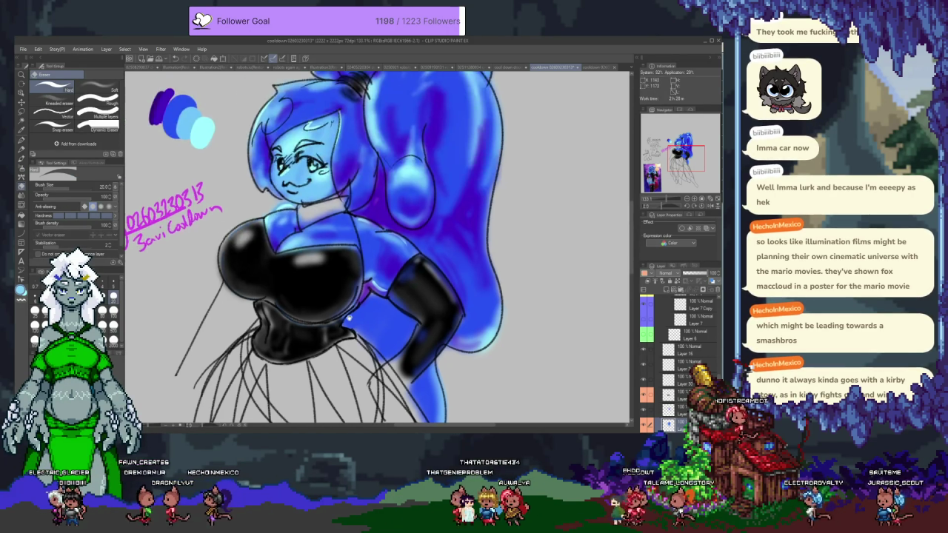
scroll(431, 265, up, 3)
drag(408, 268, 440, 174)
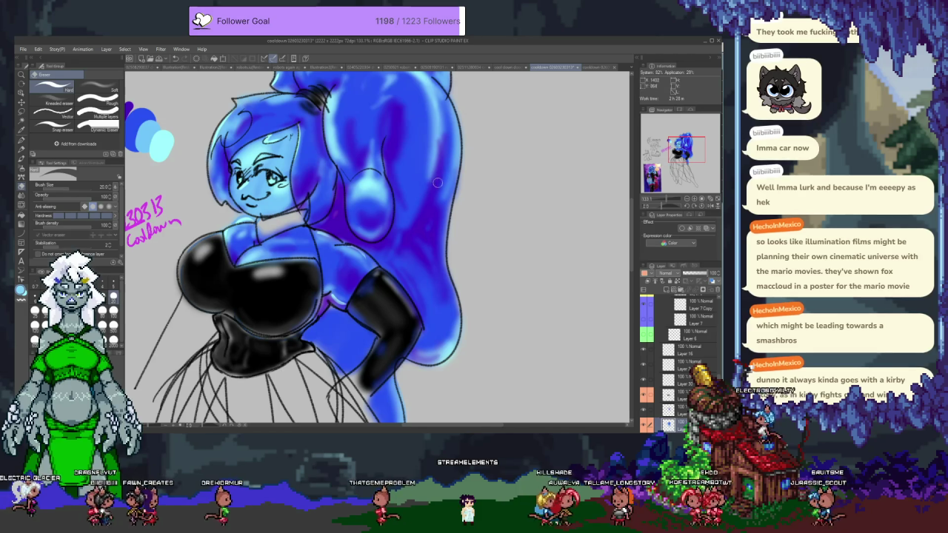
key(b)
key(b)
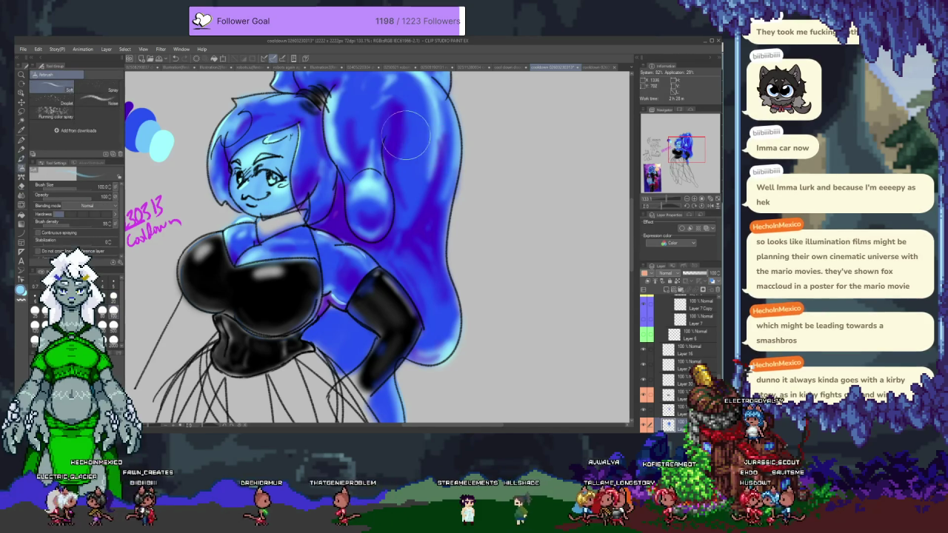
drag(437, 131, 440, 161)
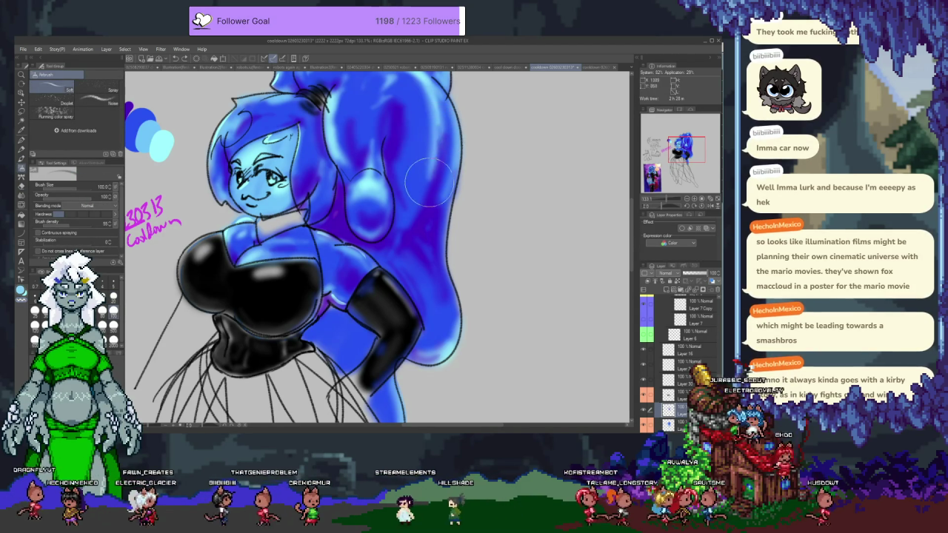
drag(430, 181, 442, 126)
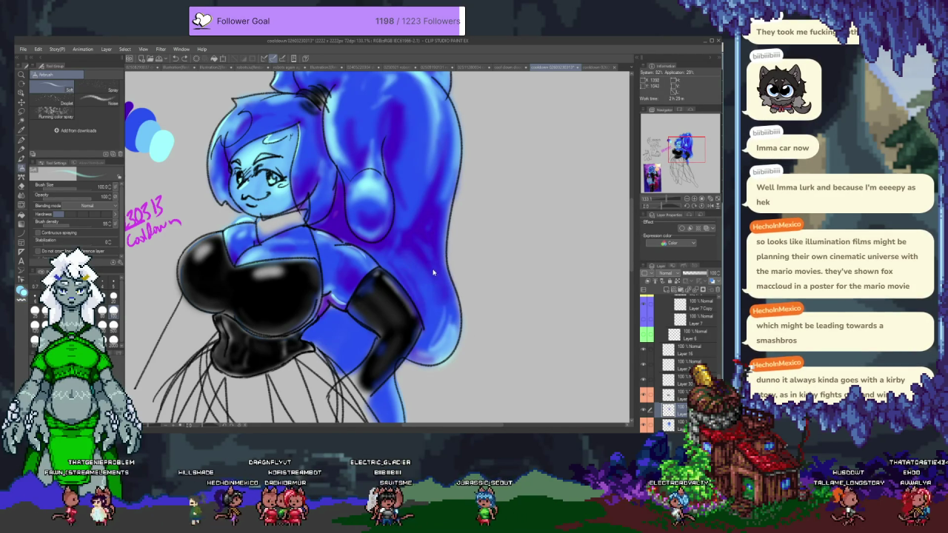
drag(433, 275, 439, 284)
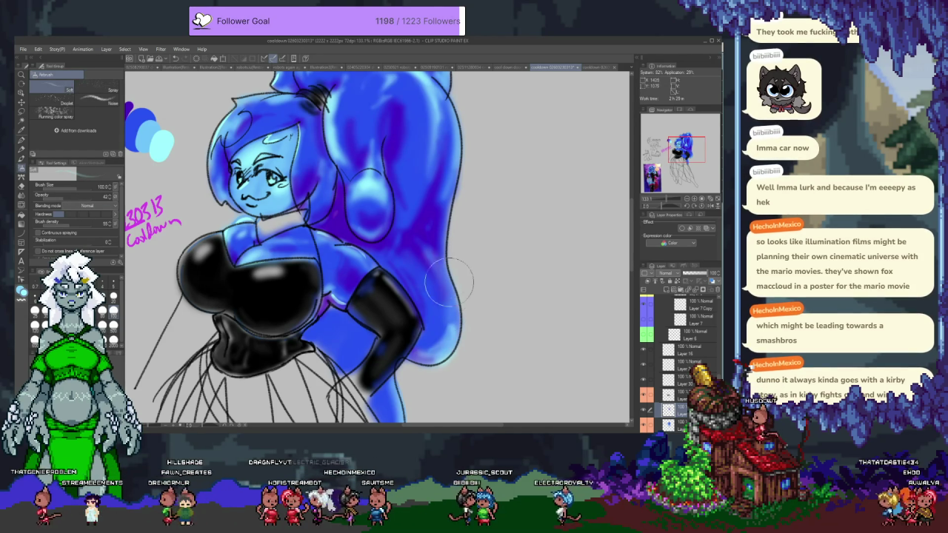
Airbrush purple on the hair's right side, lighten near the bun, and re-tone the mid-ponytail
drag(441, 197, 447, 149)
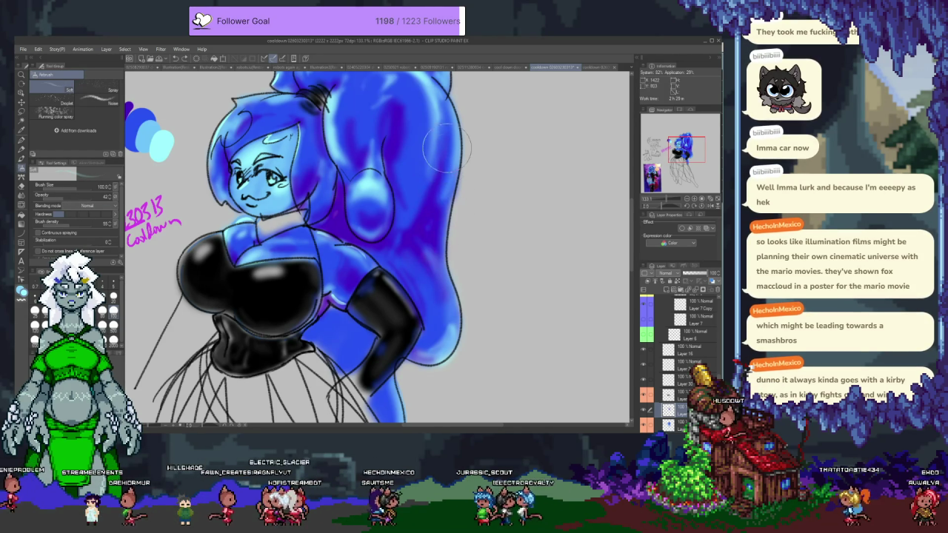
drag(450, 280, 435, 331)
drag(419, 229, 417, 318)
mouse_move(411, 252)
mouse_down()
mouse_move(420, 313)
mouse_move(397, 163)
mouse_move(415, 293)
mouse_up()
mouse_move(404, 348)
mouse_down()
mouse_move(402, 246)
mouse_move(380, 133)
mouse_move(394, 217)
mouse_up()
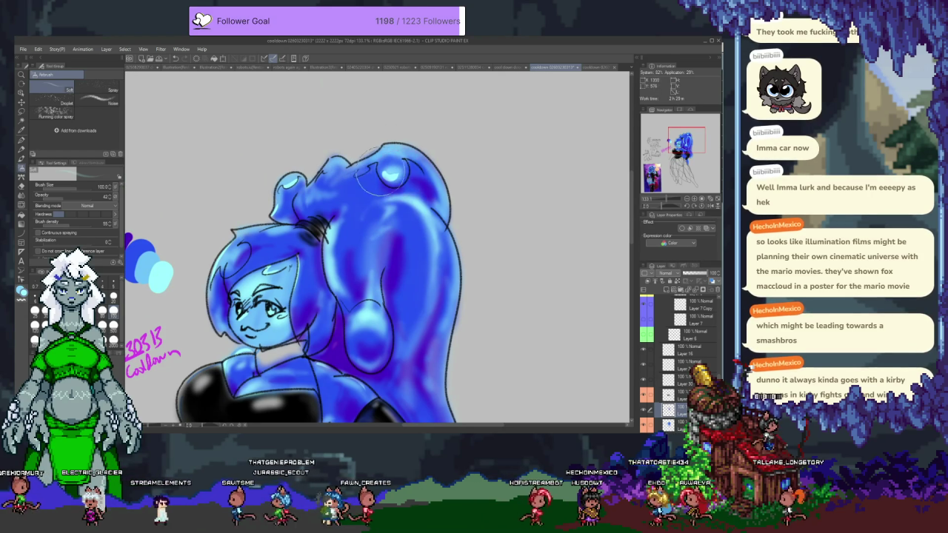
Partly erase the pale highlight blob on top of the ponytail with the Hard Eraser
key(e)
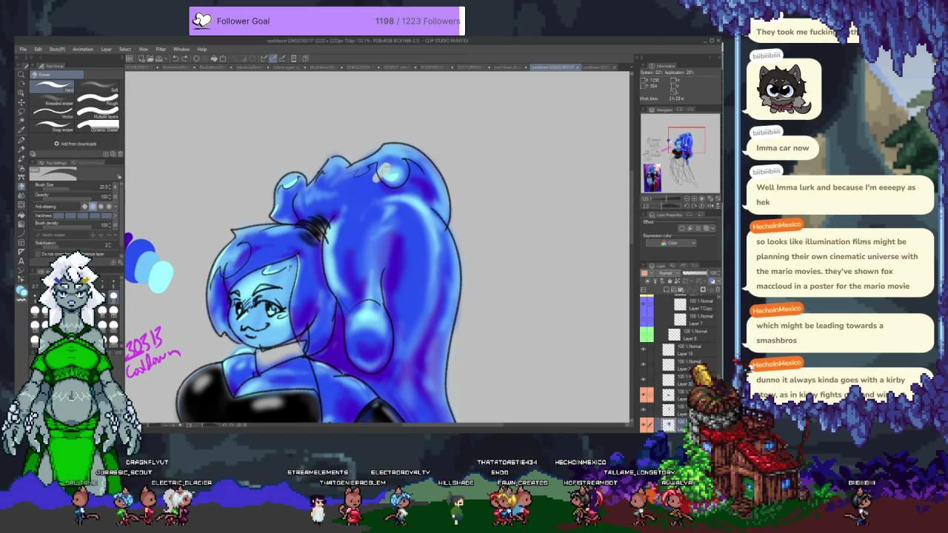
drag(386, 175, 398, 190)
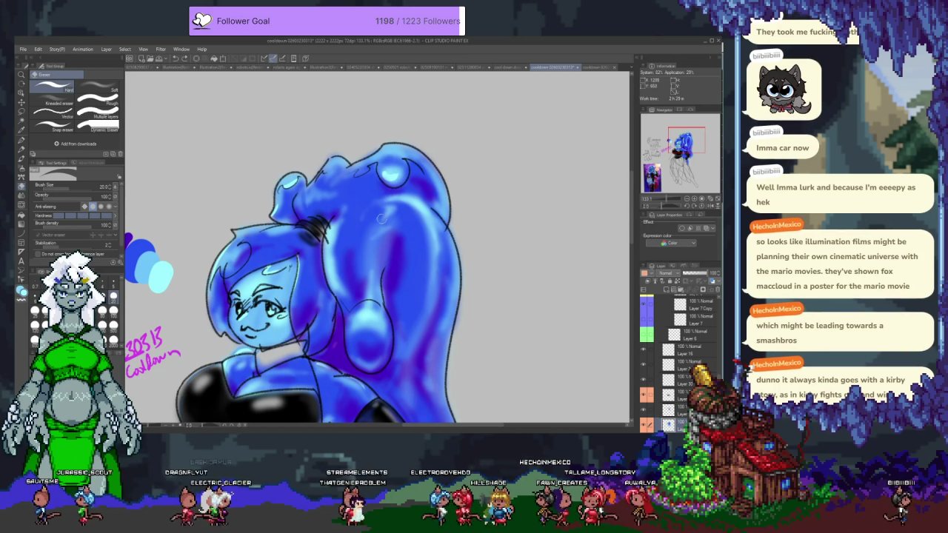
key(b)
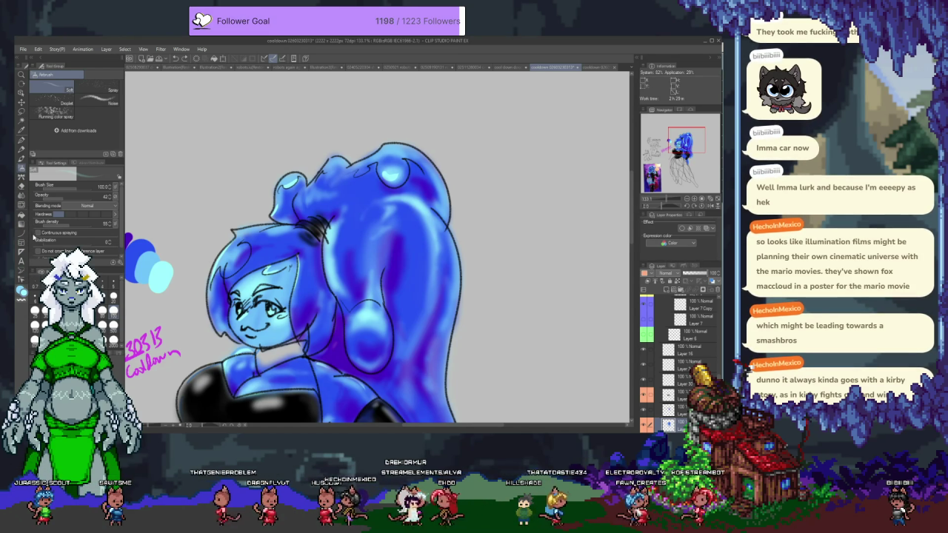
Select the Blend tool and scroll around the hair to blend its colours
click(21, 197)
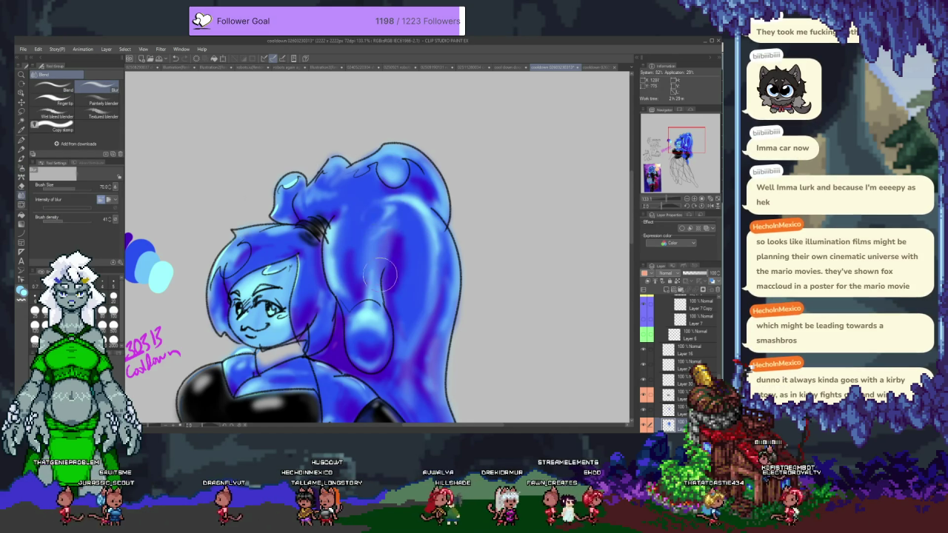
scroll(335, 343, down, 3)
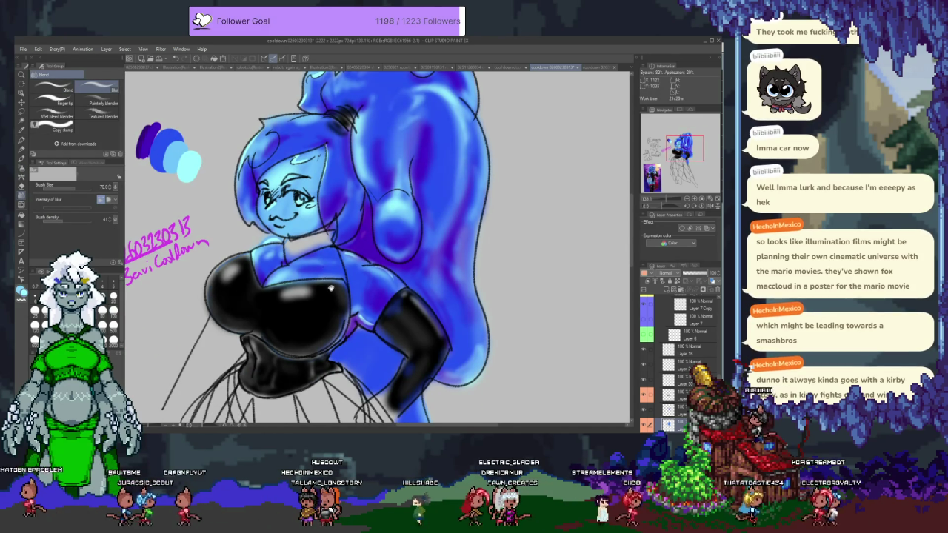
scroll(331, 295, up, 2)
scroll(331, 295, right, 1)
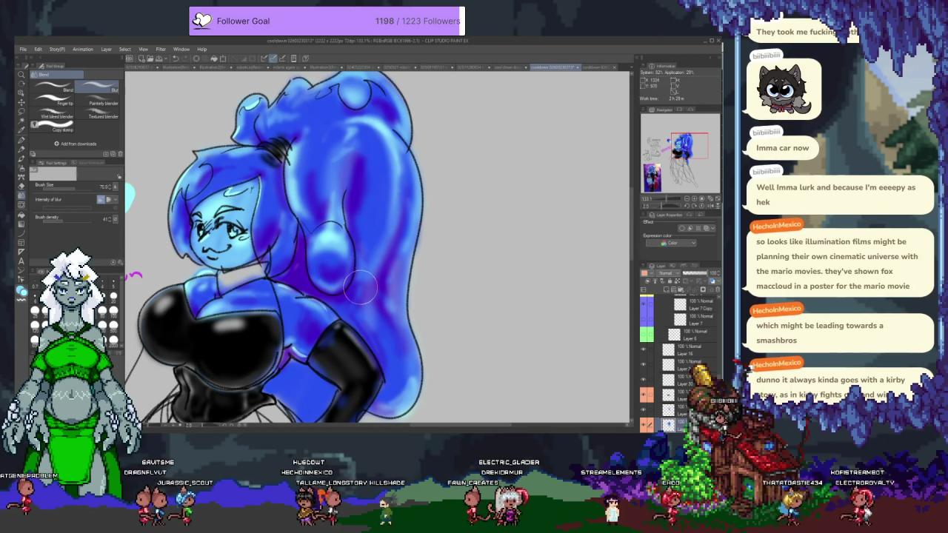
scroll(361, 285, left, 2)
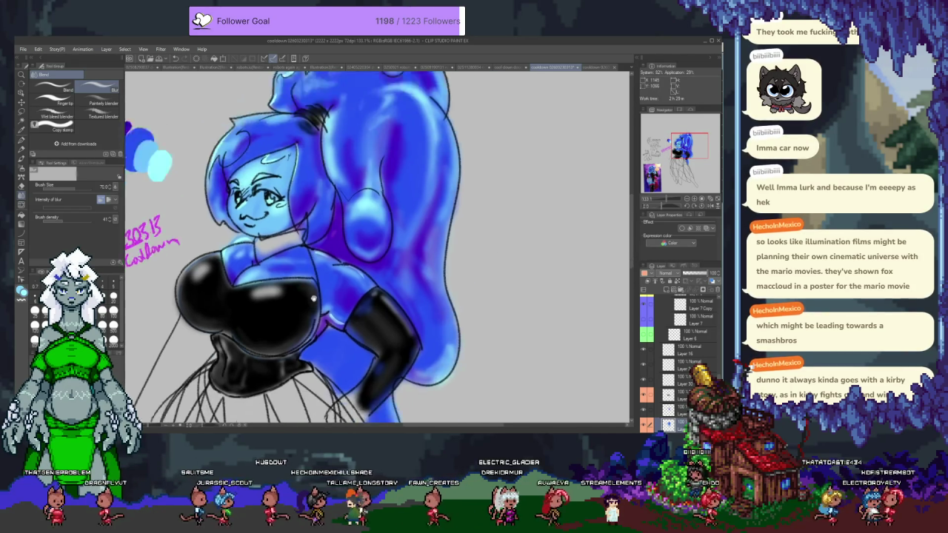
Make Layer 30 the active layer and return to the Airbrush
scroll(378, 252, down, 3)
scroll(378, 252, left, 3)
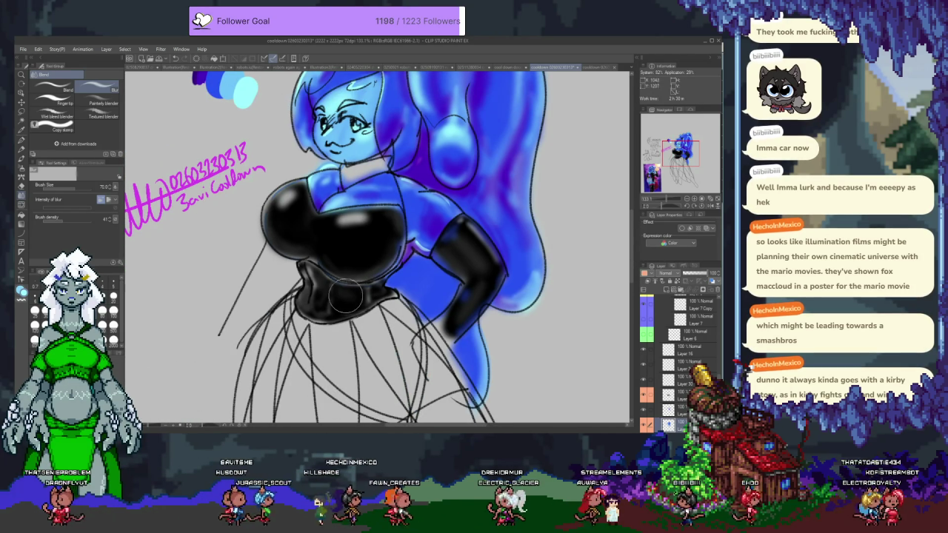
scroll(345, 297, up, 2)
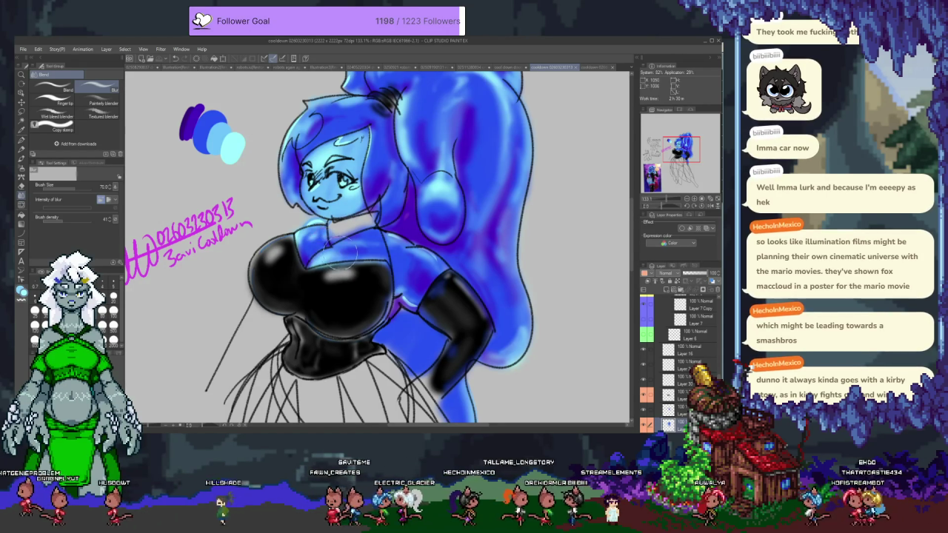
click(685, 393)
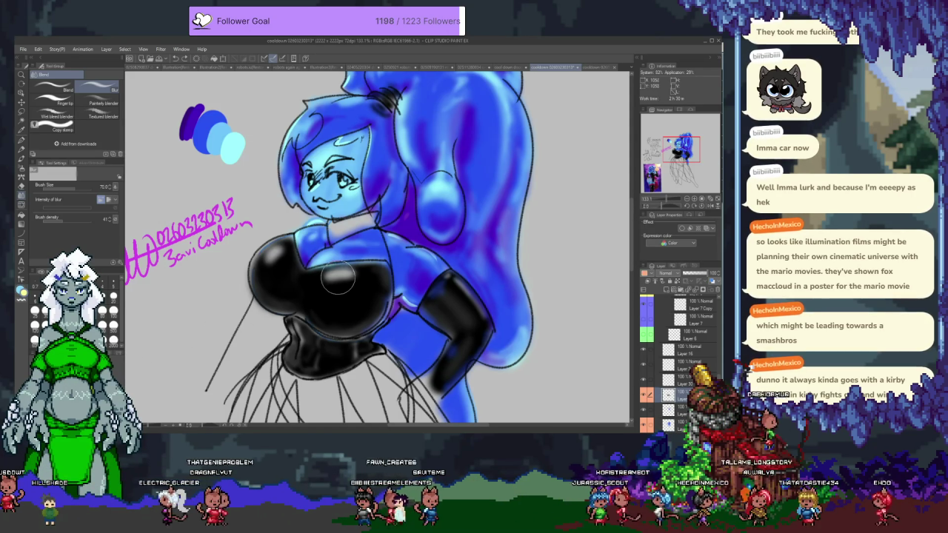
key(p)
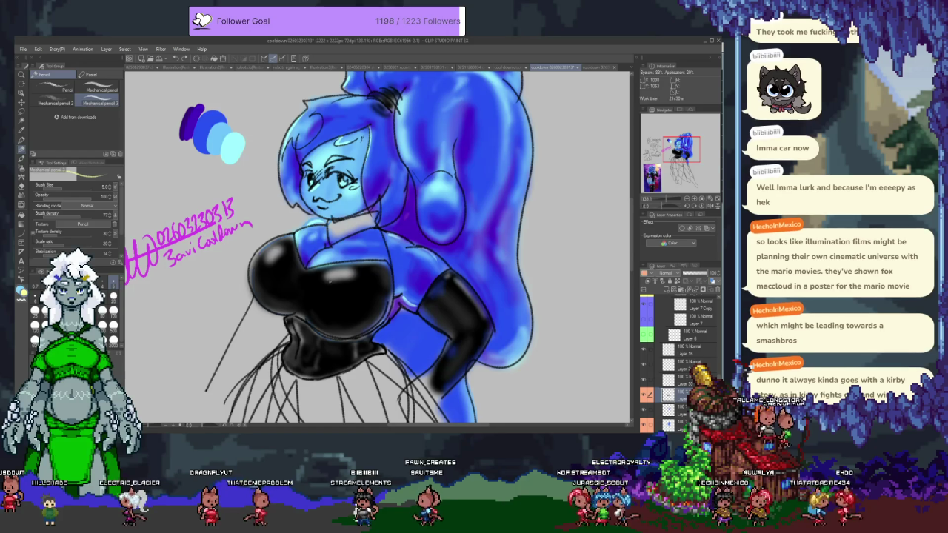
key(b)
key(b)
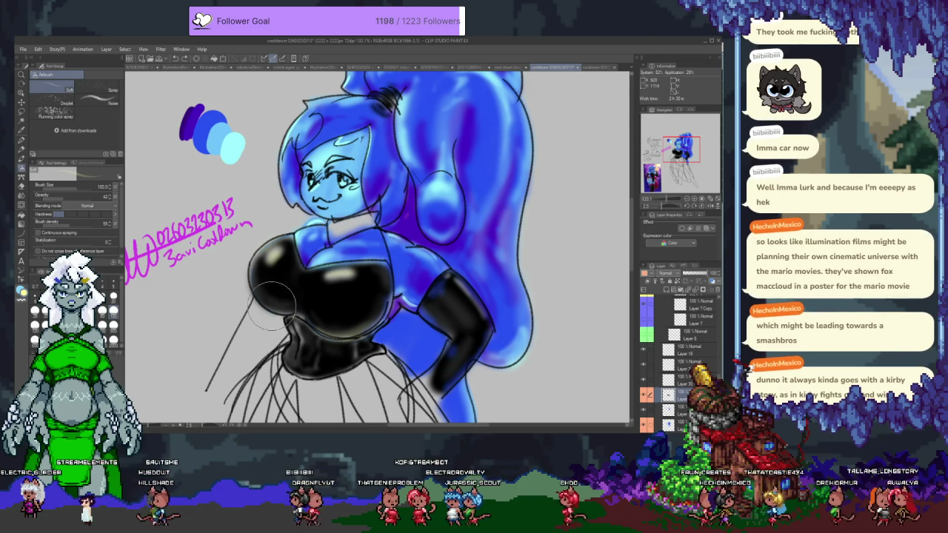
Extend the black glove up the arm with chest black, add soft chest shine, and shrink the brush to 40
alt+click(296, 311)
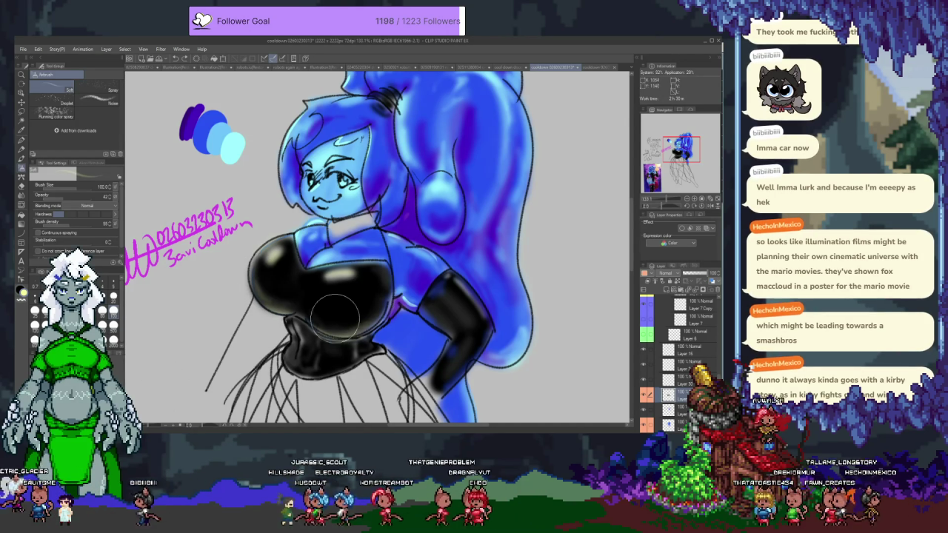
mouse_move(487, 319)
mouse_down()
mouse_move(453, 277)
mouse_move(434, 314)
mouse_up()
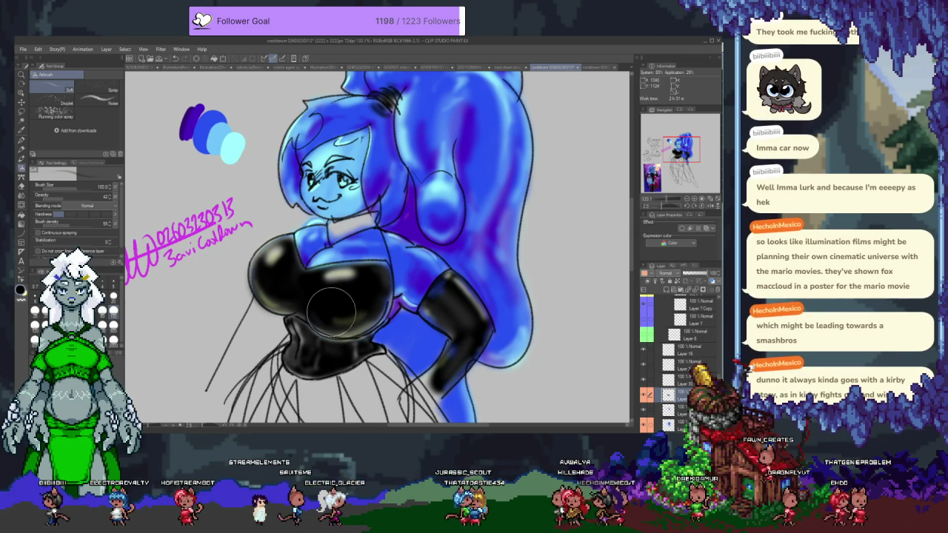
drag(331, 311, 341, 317)
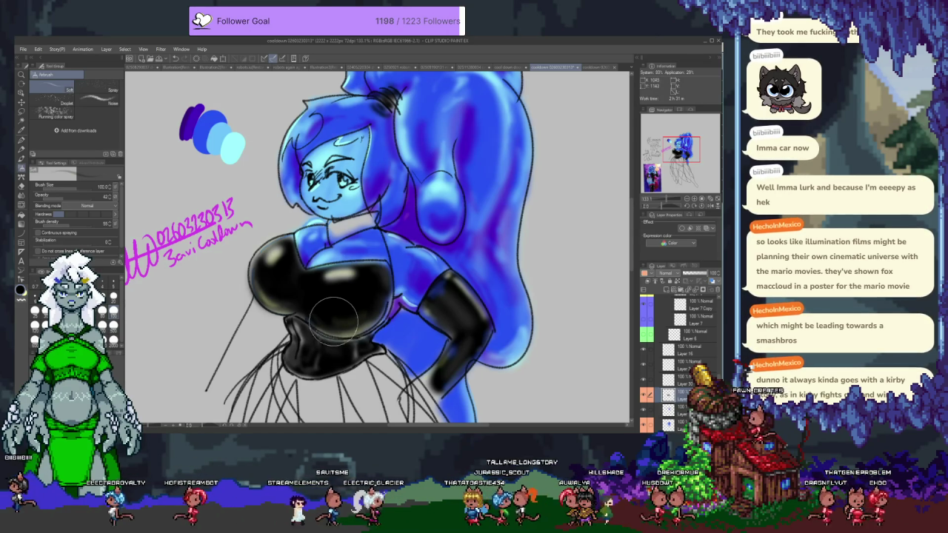
drag(339, 290, 335, 276)
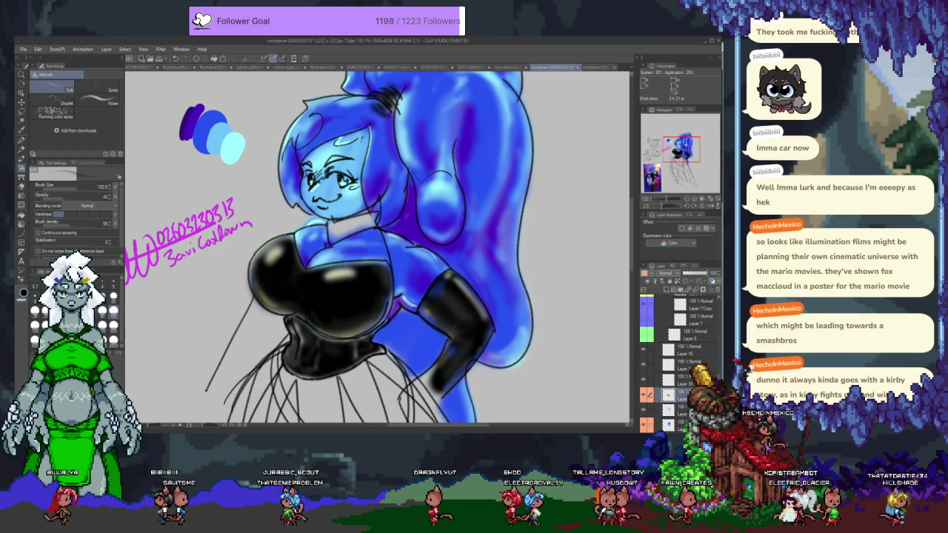
key(bracketleft)
key(bracketleft)
key(bracketleft)
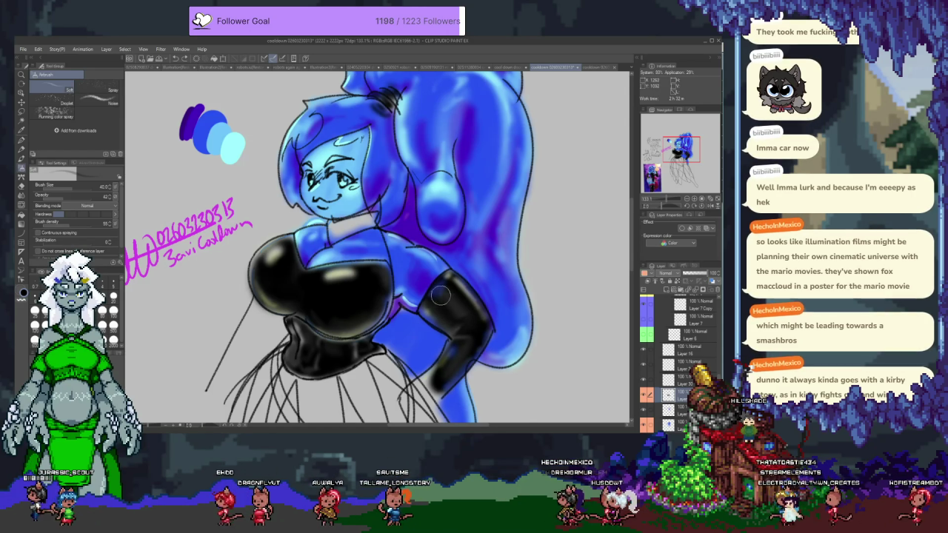
key(alt+])
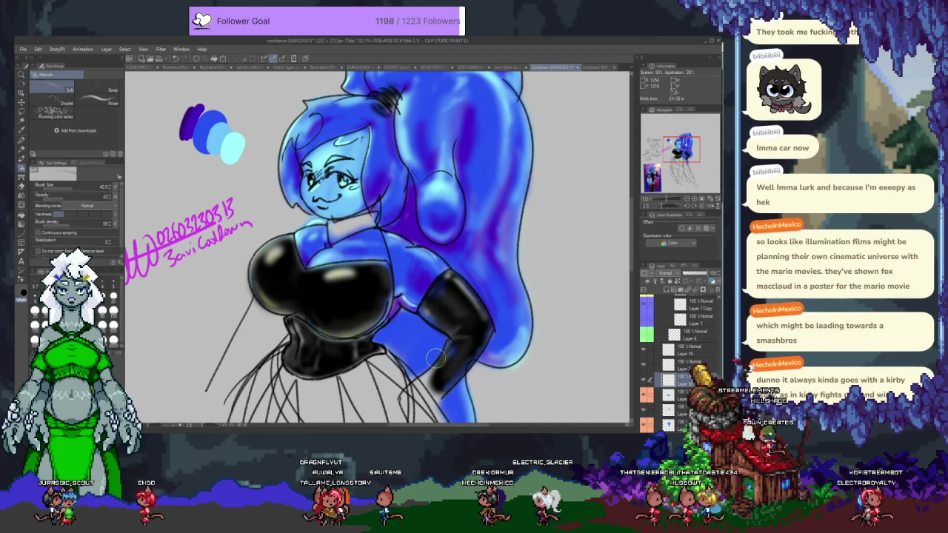
key(ctrl+minus)
key(ctrl+minus)
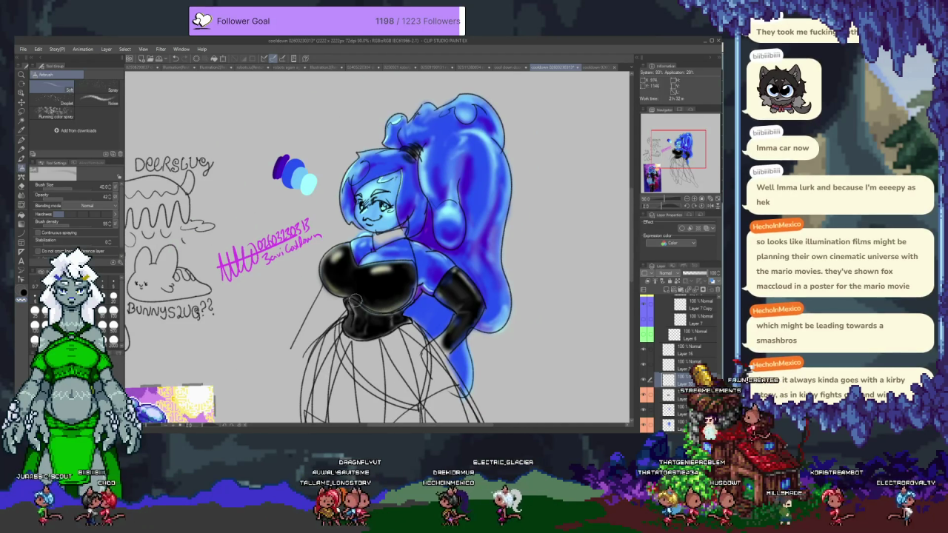
key(ctrl+plus)
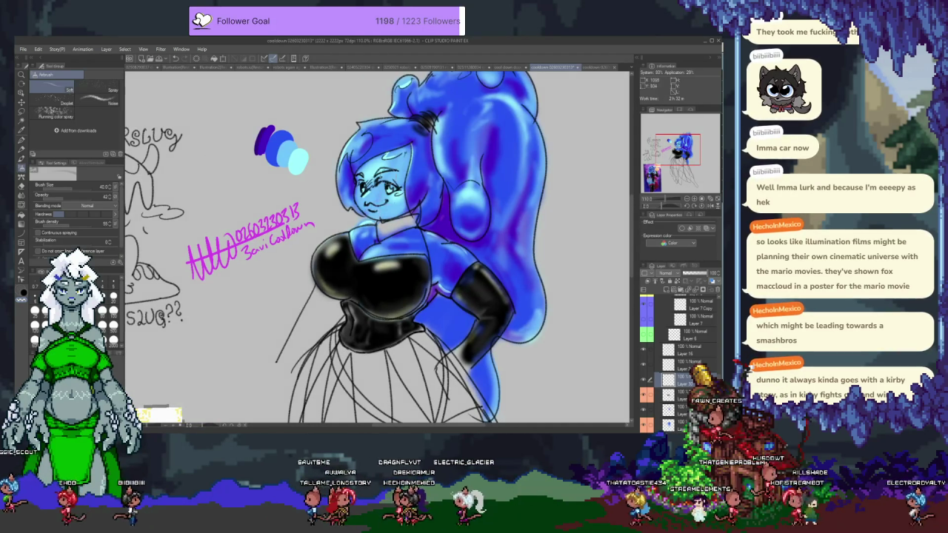
key(ctrl+plus)
key(ctrl+plus)
key(ctrl+plus)
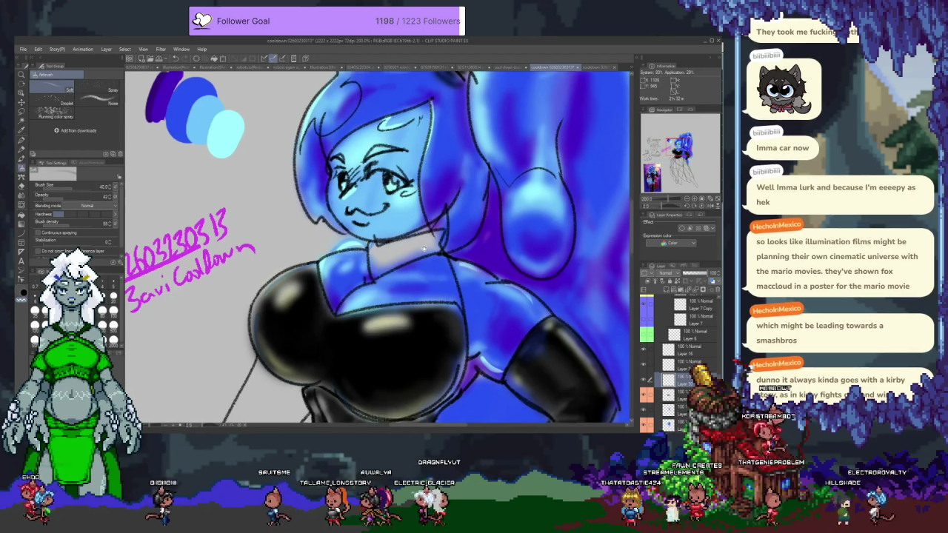
key(asciicircum)
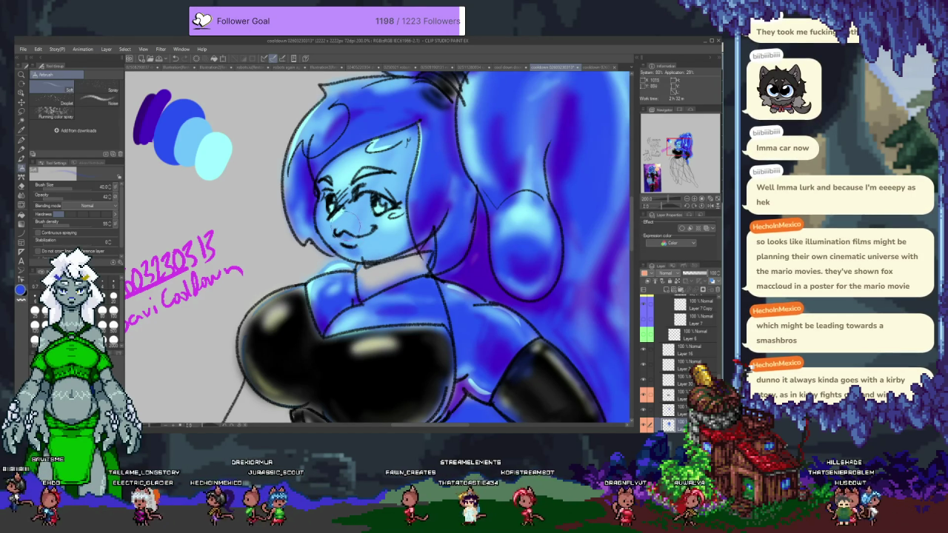
alt+click(209, 159)
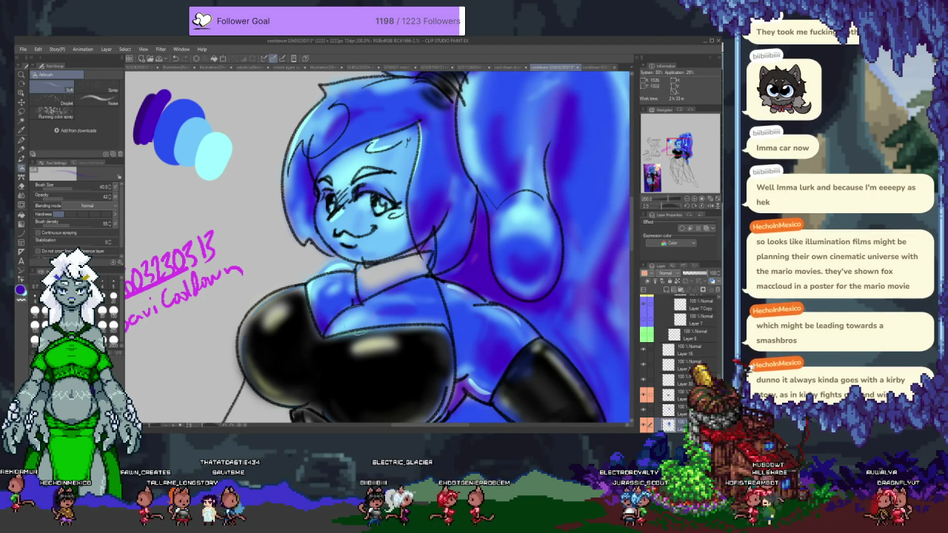
key(ctrl+minus)
key(ctrl+minus)
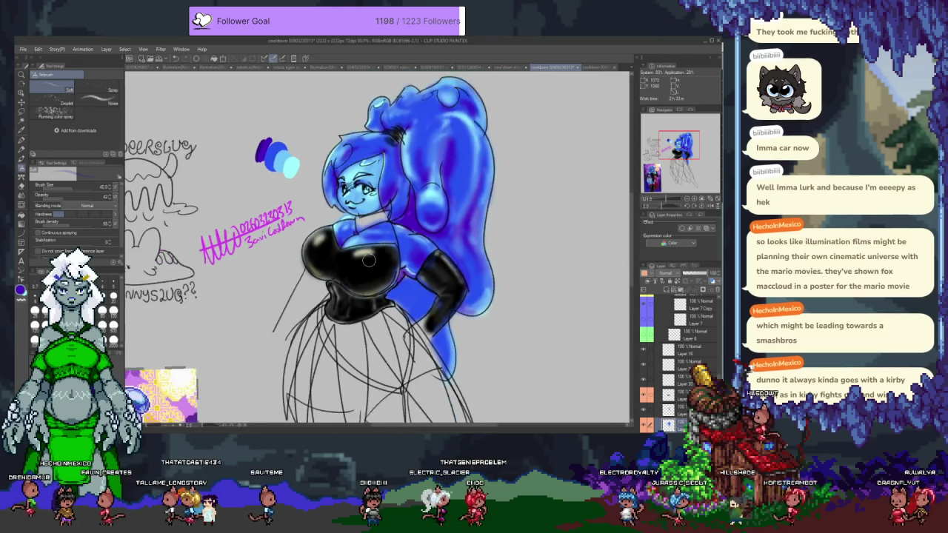
key(ctrl+plus)
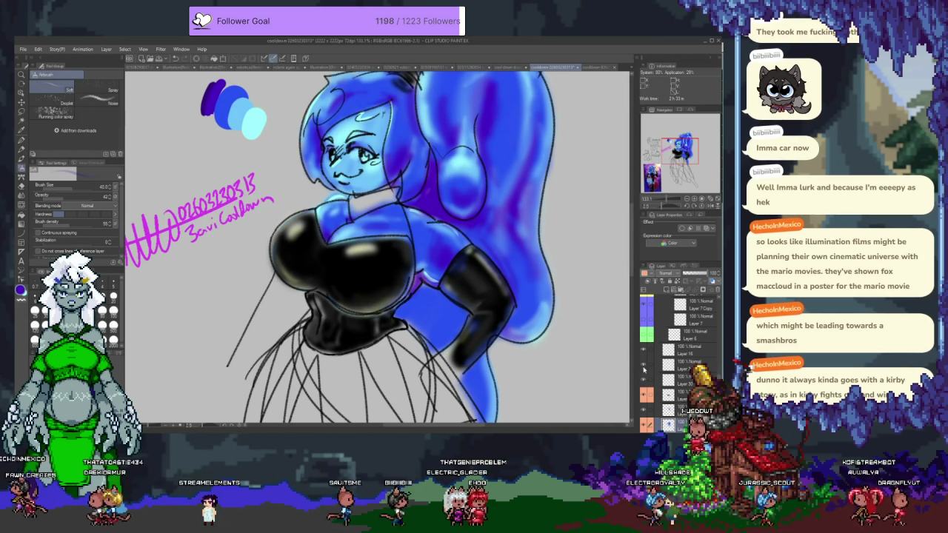
click(643, 365)
click(644, 365)
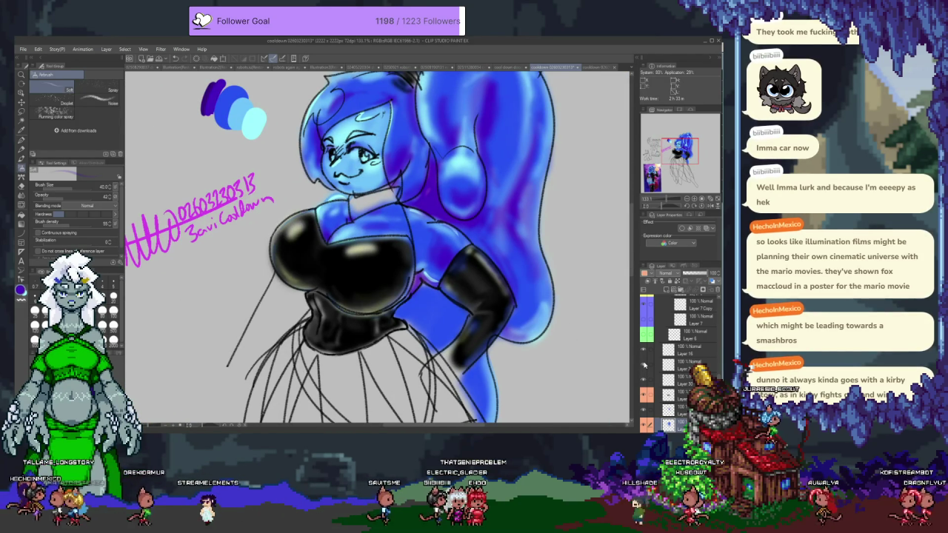
click(671, 378)
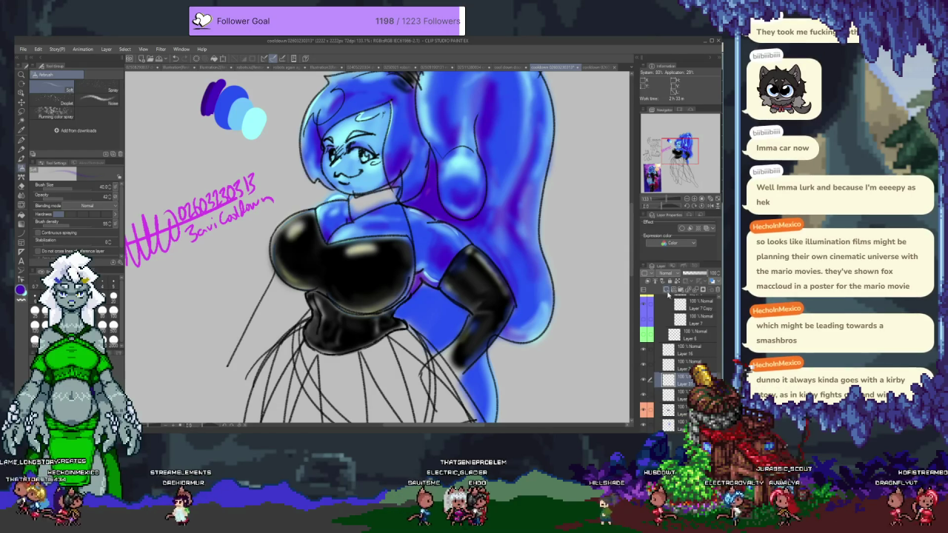
scroll(358, 202, up, 1)
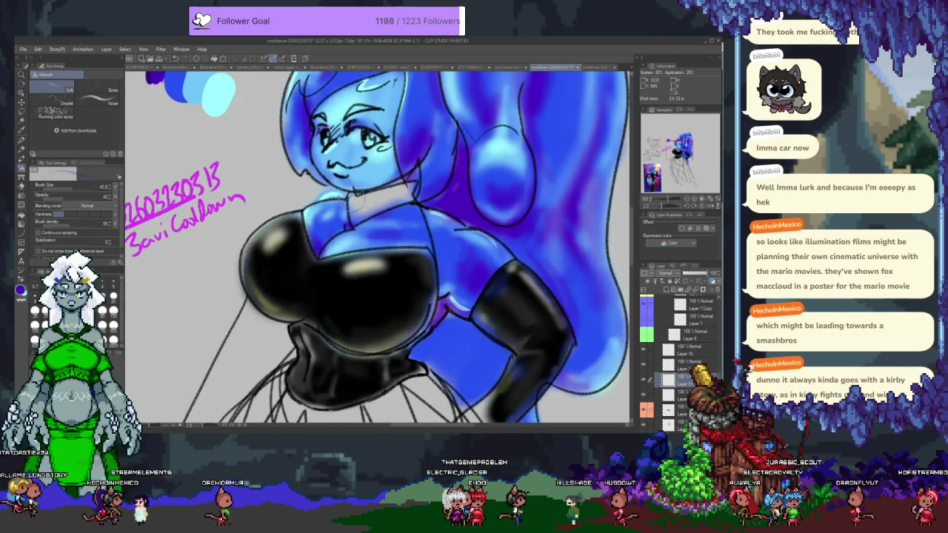
Choose the Nearly Binary Supa Color pen brush with pale yellow as the colour
scroll(359, 201, up, 1)
scroll(363, 200, up, 1)
key(p)
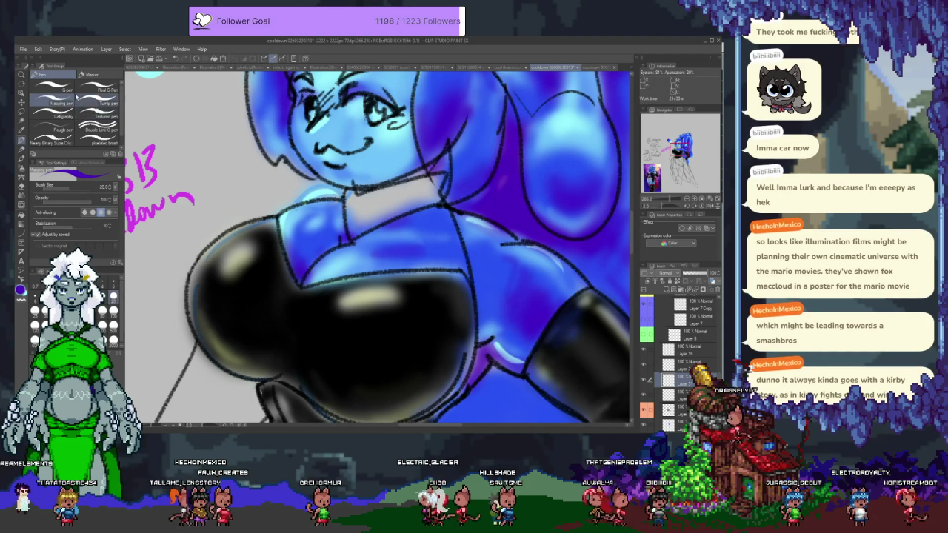
click(52, 141)
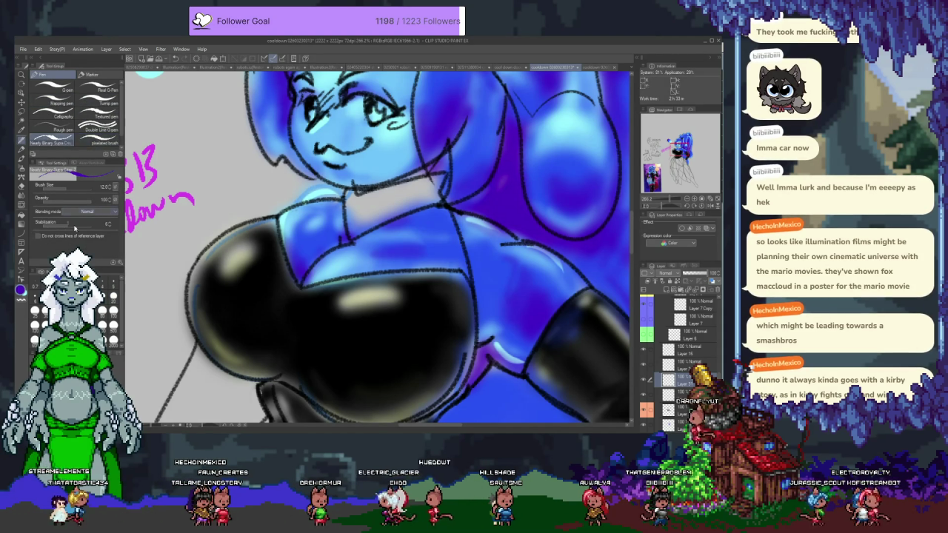
key(x)
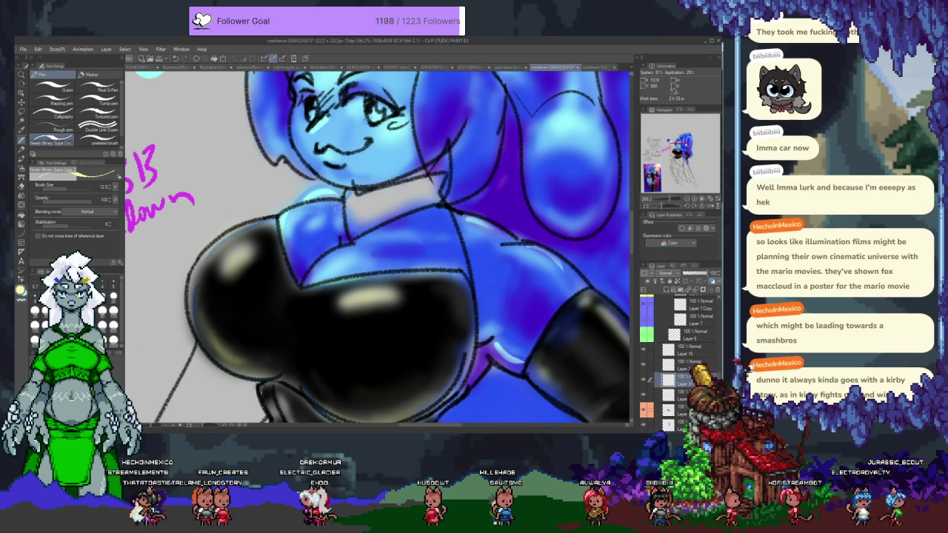
Paint the collar at the neck pale yellow, from the left part across to the right
drag(345, 199, 357, 235)
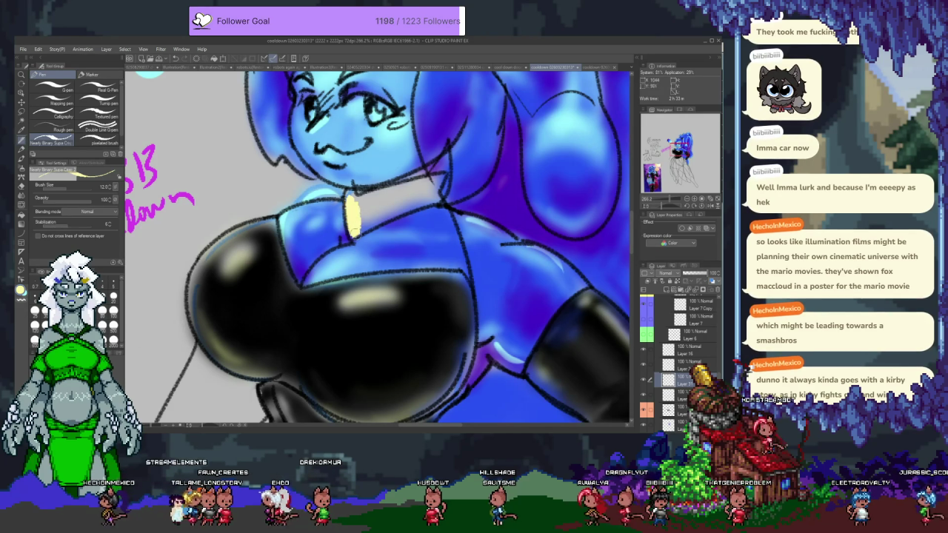
mouse_move(350, 197)
mouse_down()
mouse_move(382, 195)
mouse_move(357, 228)
mouse_move(392, 225)
mouse_up()
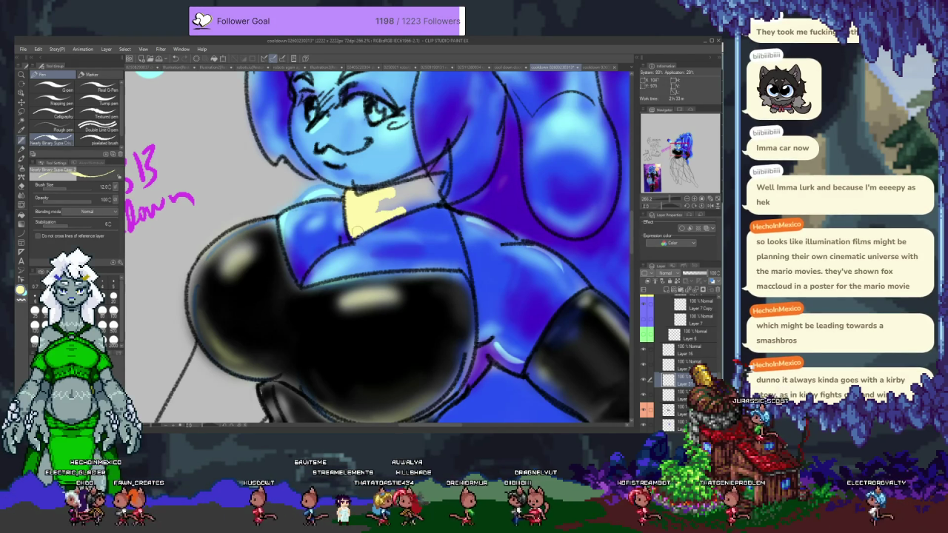
drag(382, 213, 429, 192)
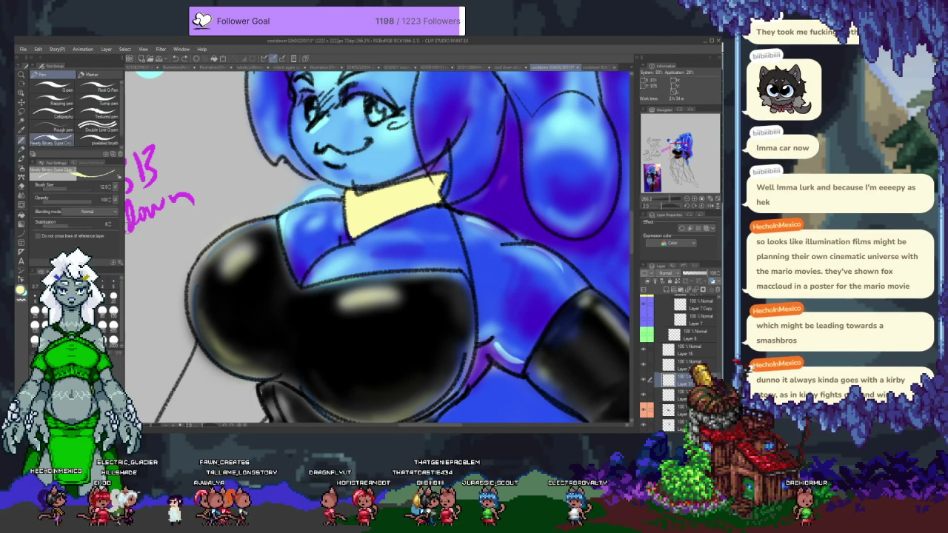
Draw a thin pale-cream highlight on the black chest with the G-pen at size 8
click(60, 88)
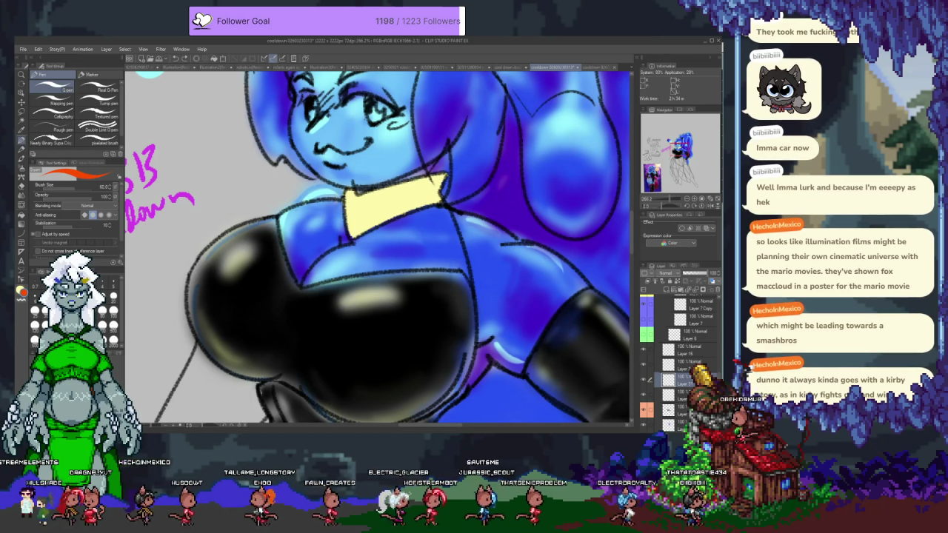
key(bracketleft)
key(bracketleft)
key(bracketleft)
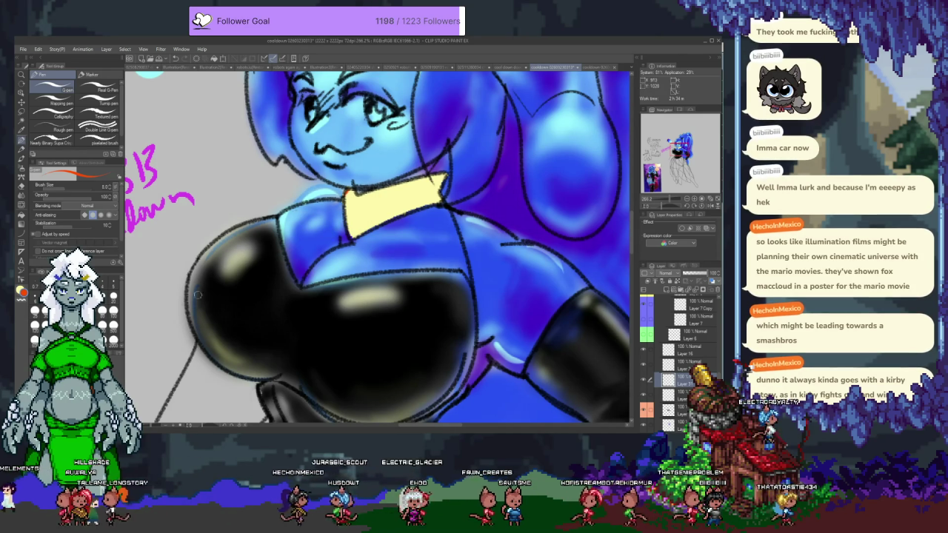
alt+click(355, 215)
drag(223, 271, 248, 253)
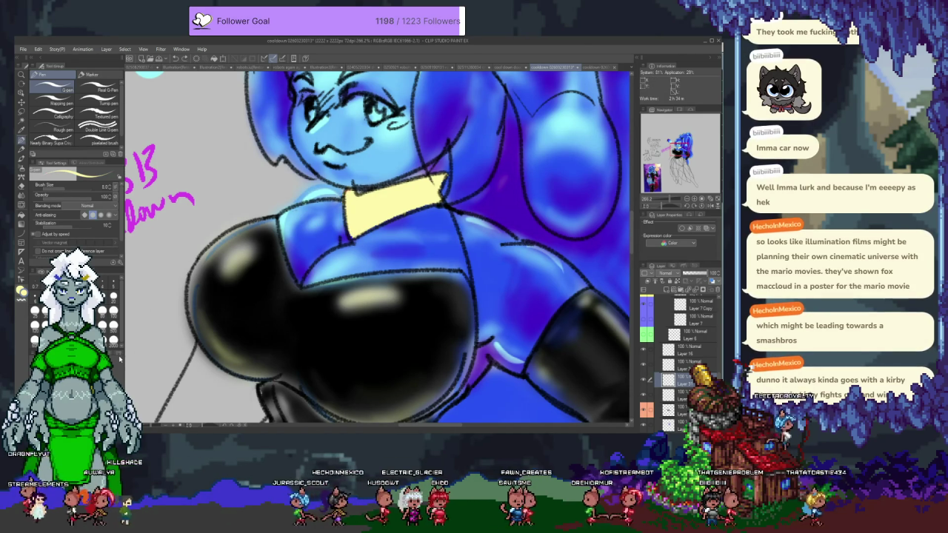
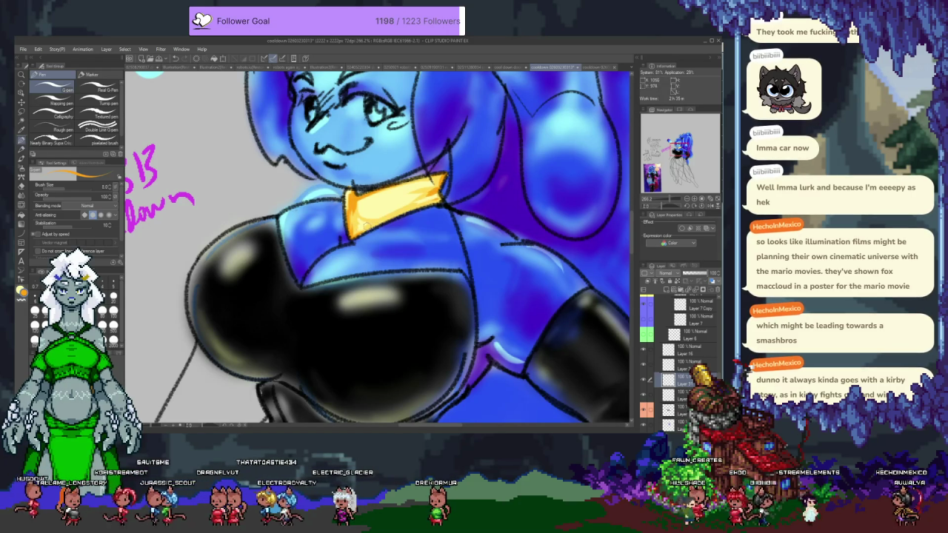
Sample the collar's yellow and test it on one iris, then undo it
alt+click(385, 204)
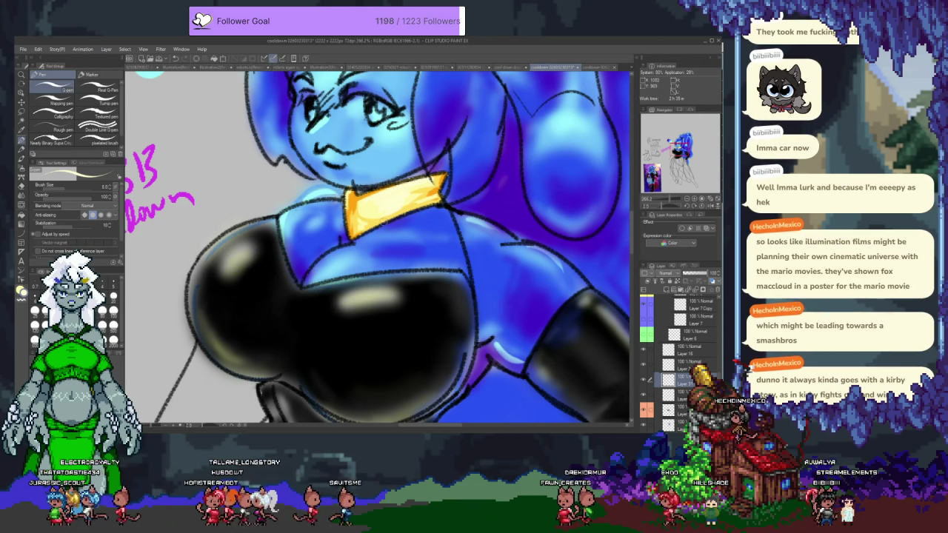
scroll(378, 249, up, 2)
scroll(378, 248, up, 2)
drag(358, 195, 366, 200)
key(ctrl+z)
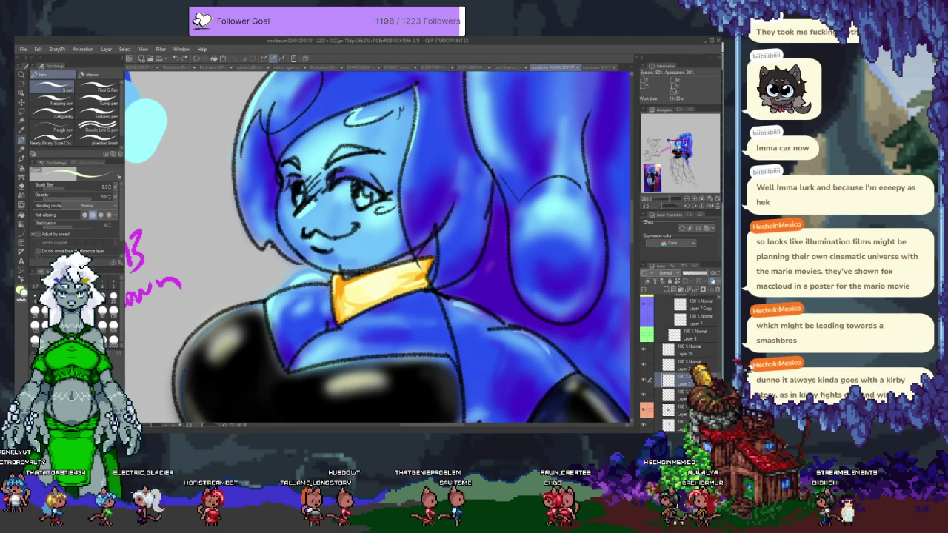
Paint both irises bright green and dab a small white highlight on one eye
drag(360, 195, 366, 200)
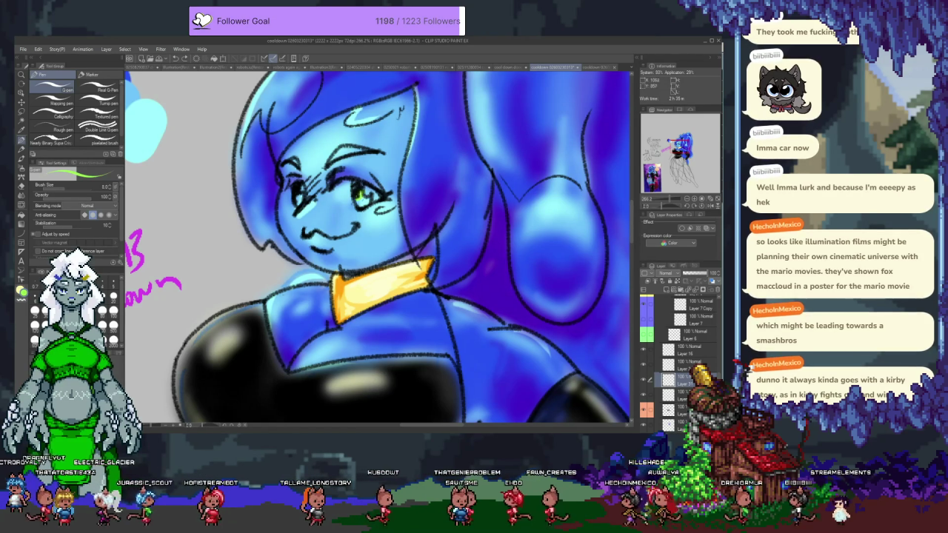
drag(296, 194, 303, 199)
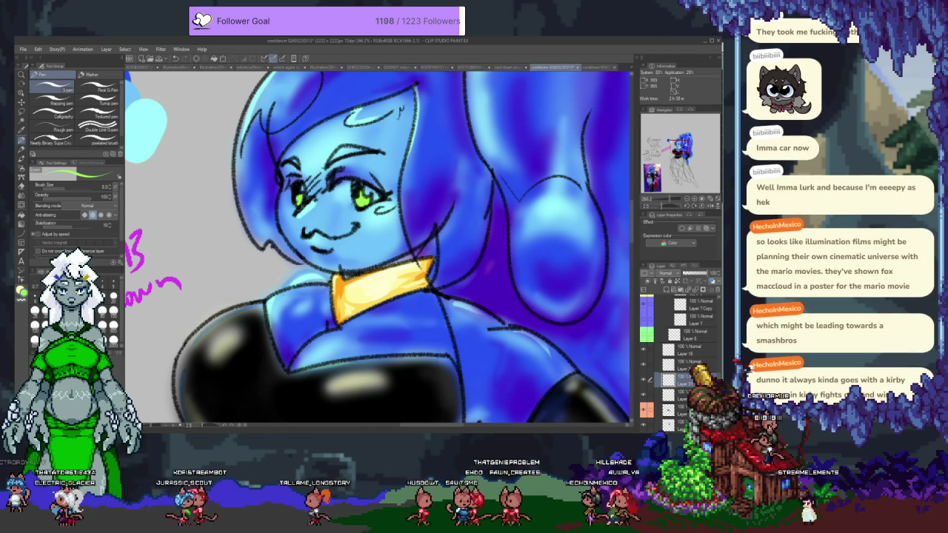
key(x)
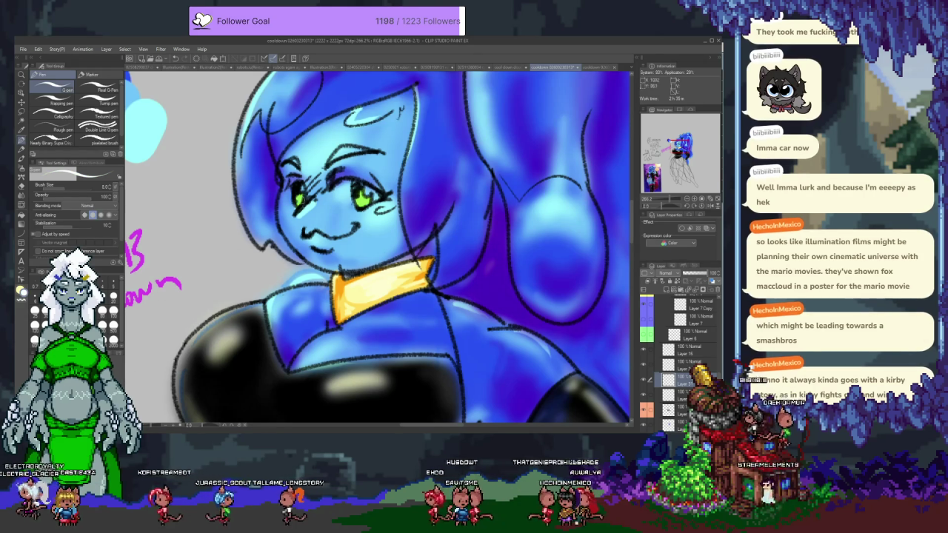
click(300, 192)
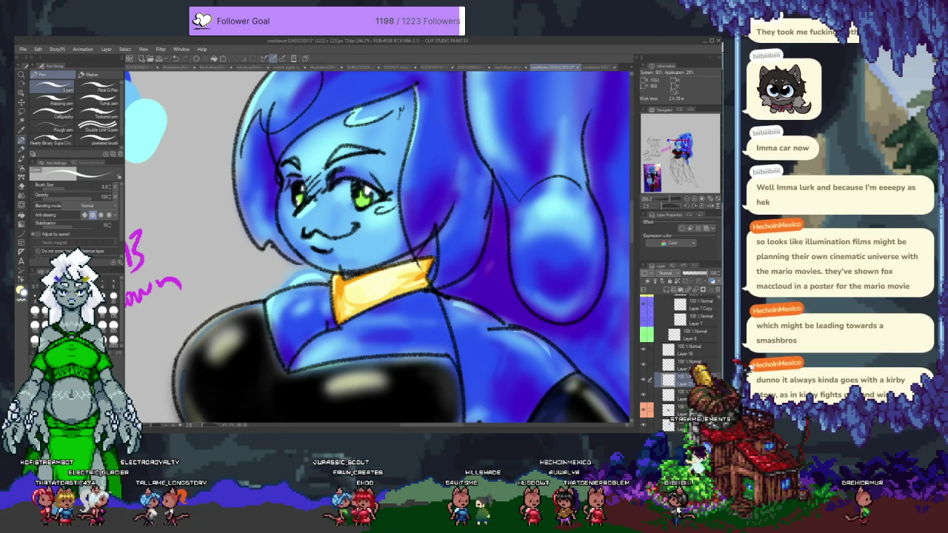
scroll(366, 250, down, 5)
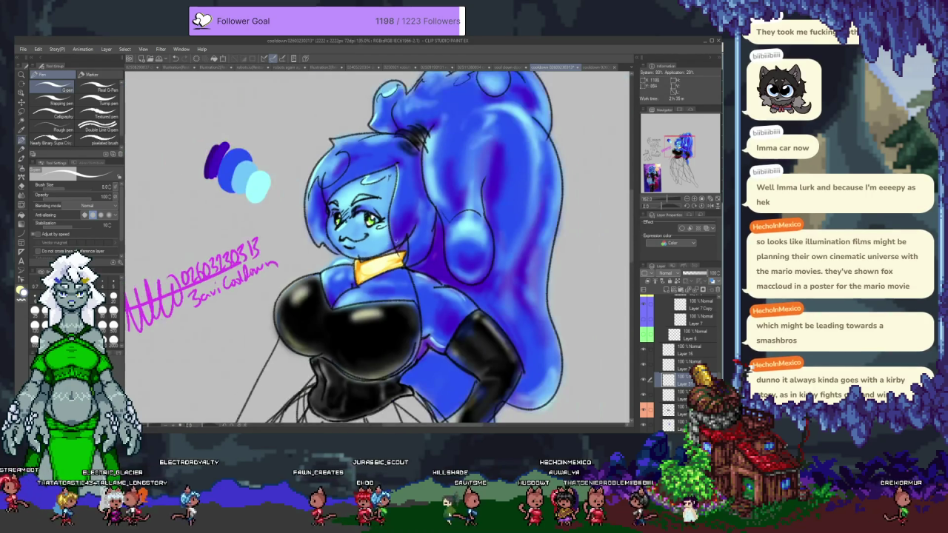
Draw yellow trim along the top edge and down the side of the black top
scroll(411, 236, up, 3)
drag(357, 272, 346, 258)
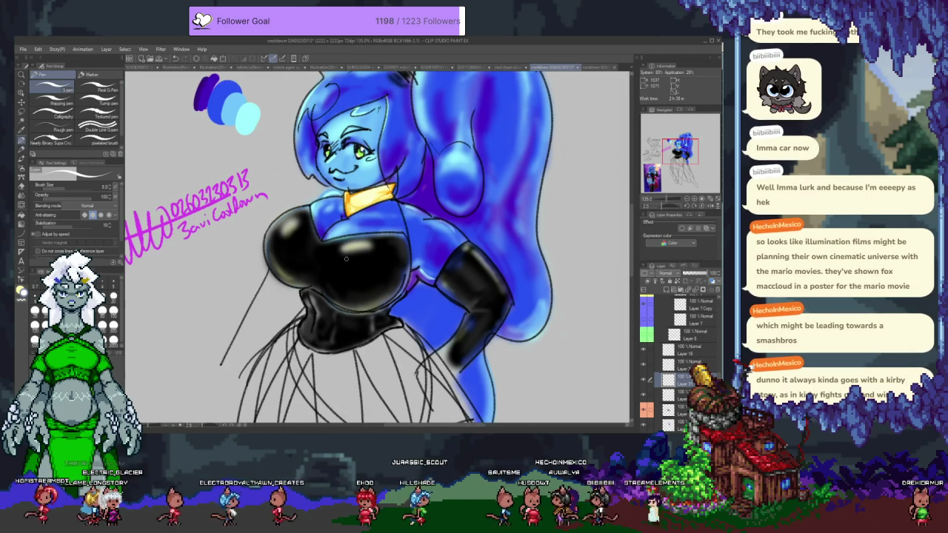
scroll(277, 234, down, 2)
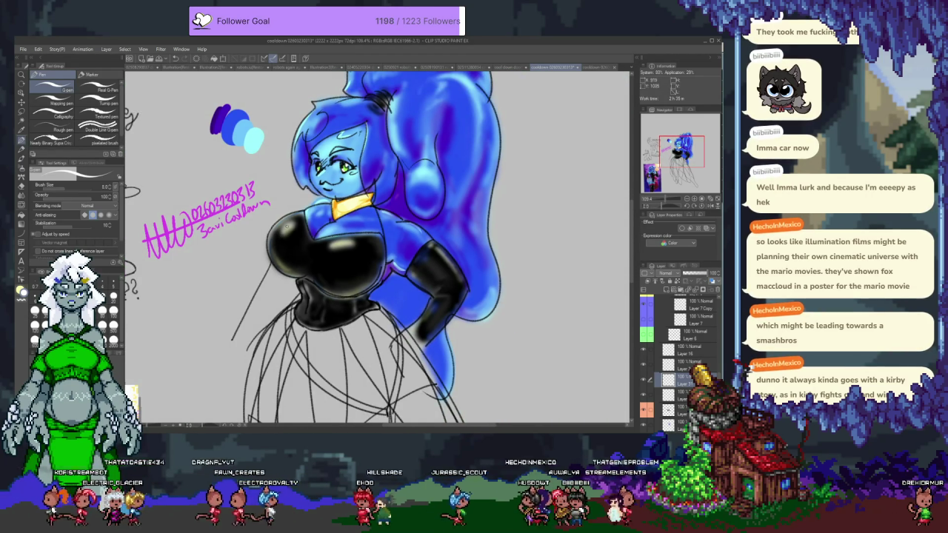
scroll(288, 224, up, 1)
scroll(333, 211, up, 1)
scroll(385, 197, up, 1)
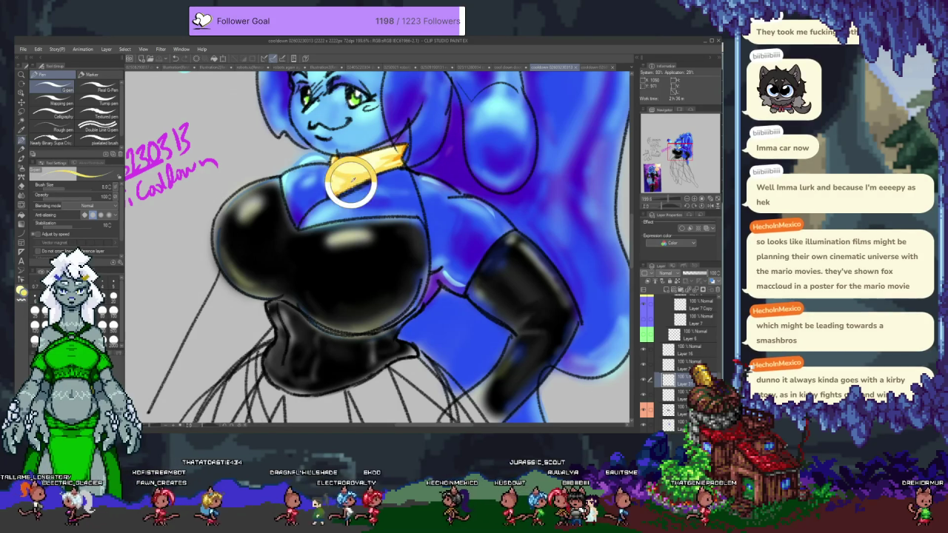
scroll(351, 182, up, 1)
scroll(285, 217, down, 1)
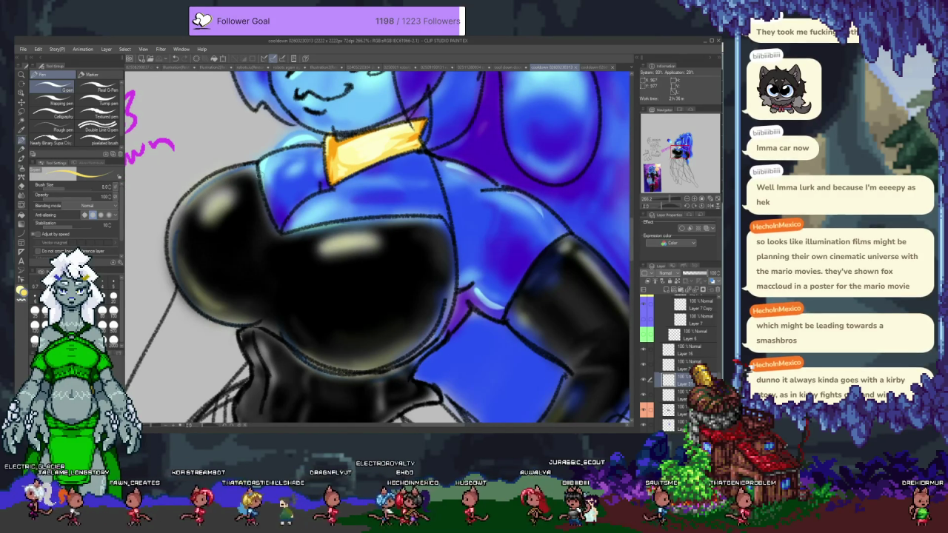
mouse_move(256, 166)
mouse_down()
mouse_move(278, 237)
mouse_move(326, 220)
mouse_move(444, 212)
mouse_up()
key(ctrl+z)
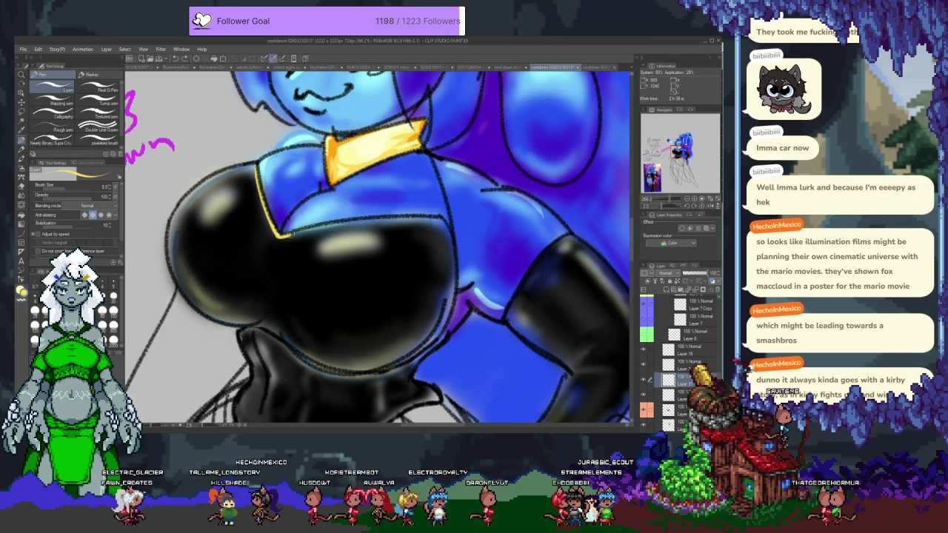
key(ctrl+y)
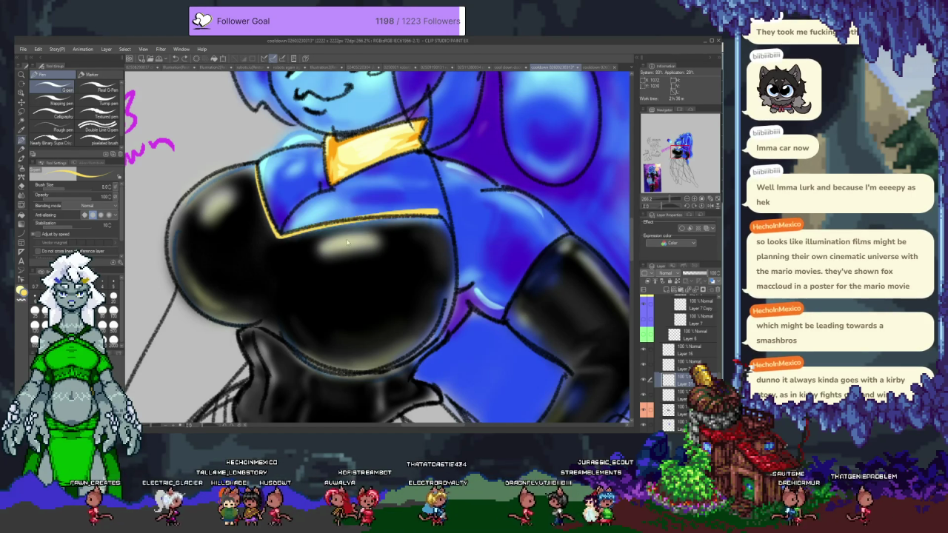
drag(278, 237, 439, 213)
key(ctrl+z)
key(ctrl+z)
key(ctrl+y)
drag(450, 219, 454, 257)
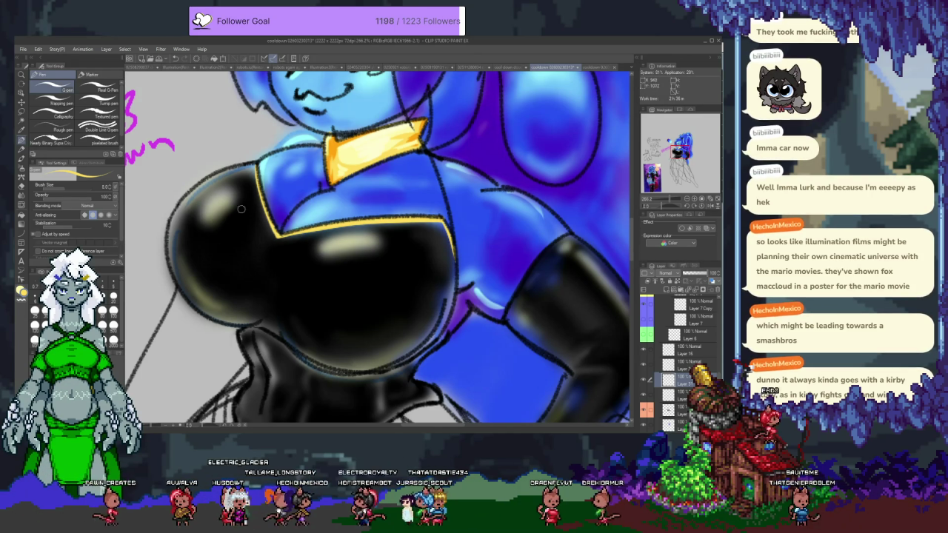
Trace yellow trim along the corset's lower outline and glove edge, undoing extra strokes
scroll(482, 243, down, 2)
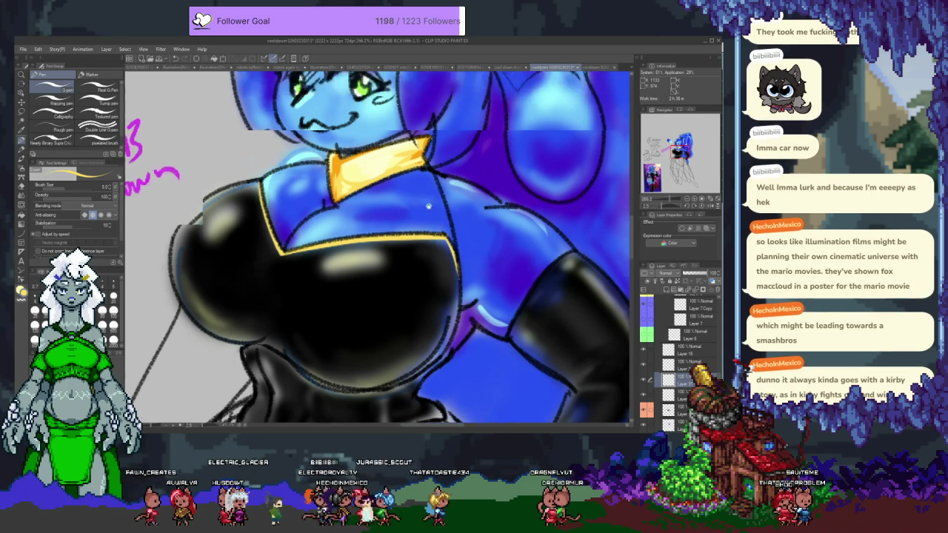
scroll(436, 209, up, 2)
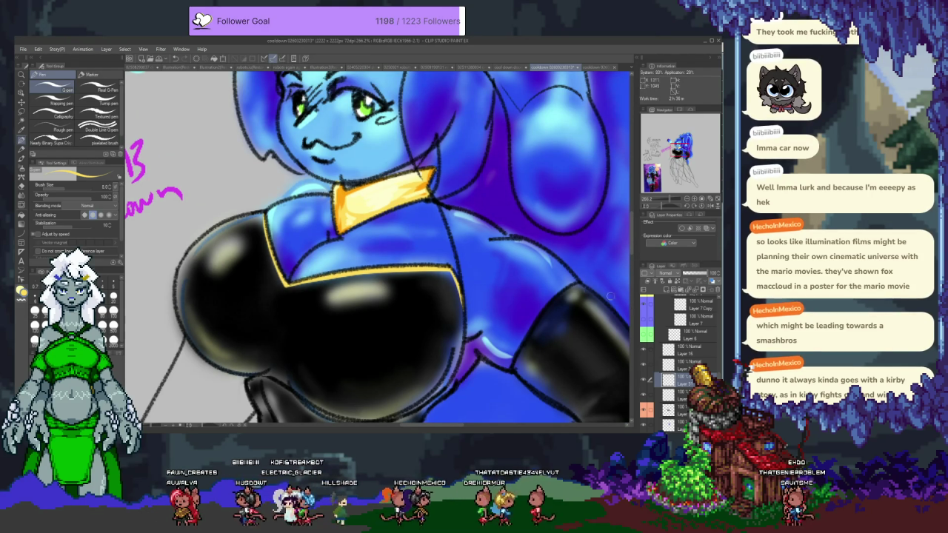
scroll(410, 220, down, 2)
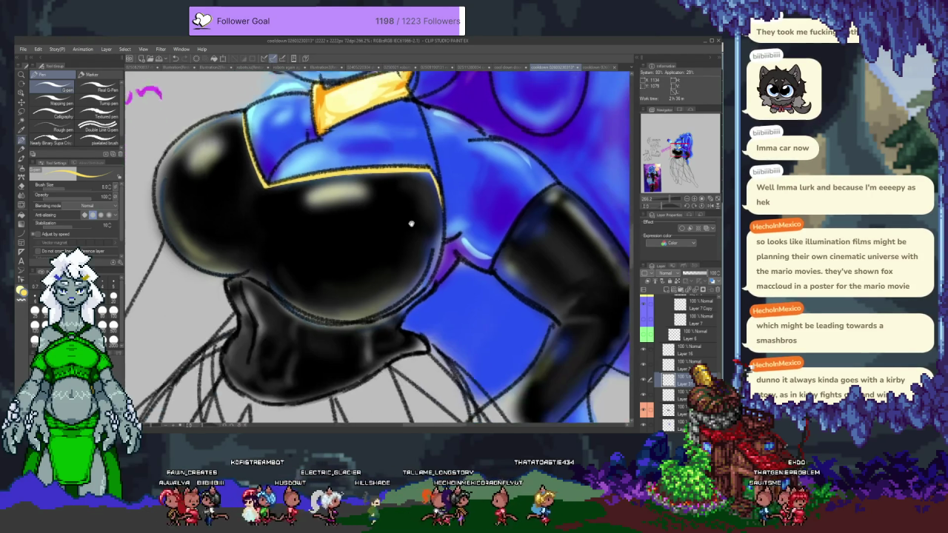
scroll(229, 276, down, 1)
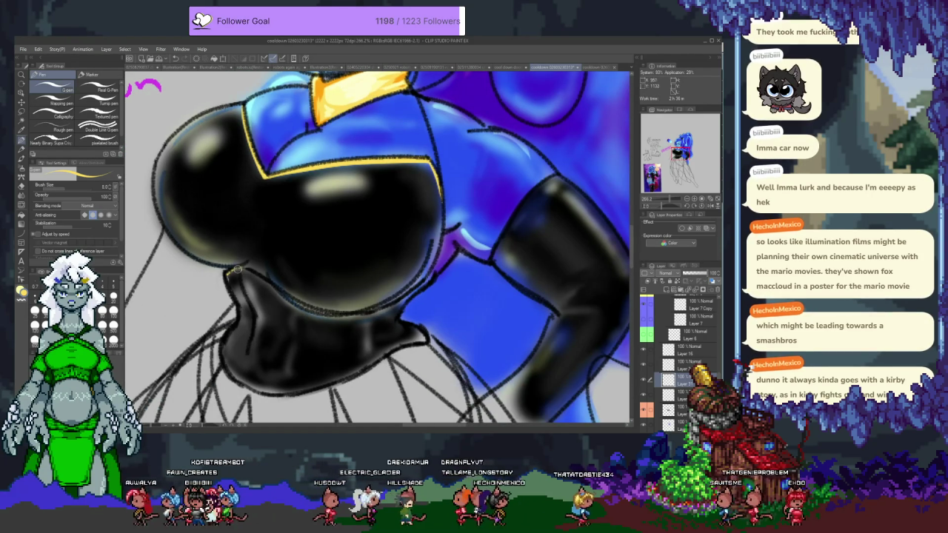
mouse_move(267, 280)
mouse_down()
mouse_move(302, 304)
mouse_move(420, 281)
mouse_up()
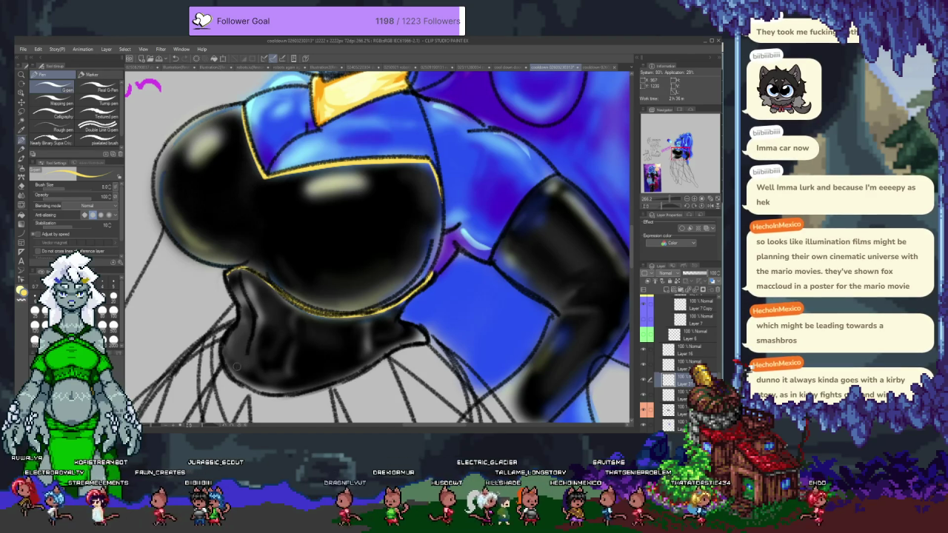
drag(222, 346, 272, 388)
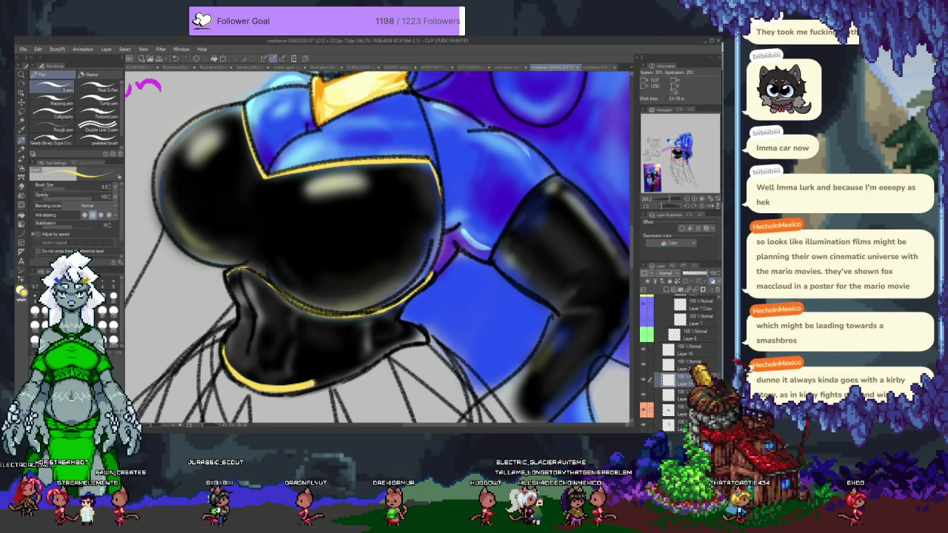
key(ctrl+z)
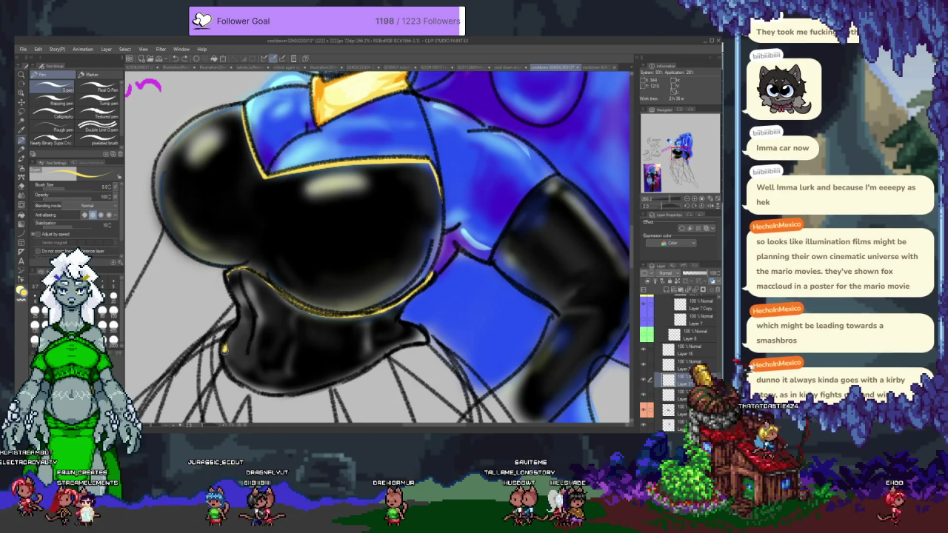
key(ctrl+z)
key(ctrl+y)
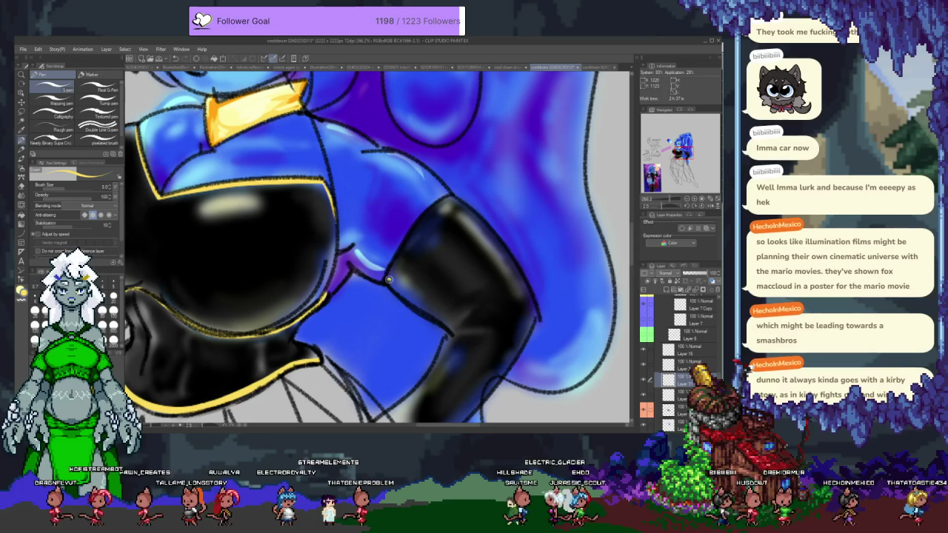
key(ctrl+z)
key(ctrl+z)
drag(286, 172, 372, 274)
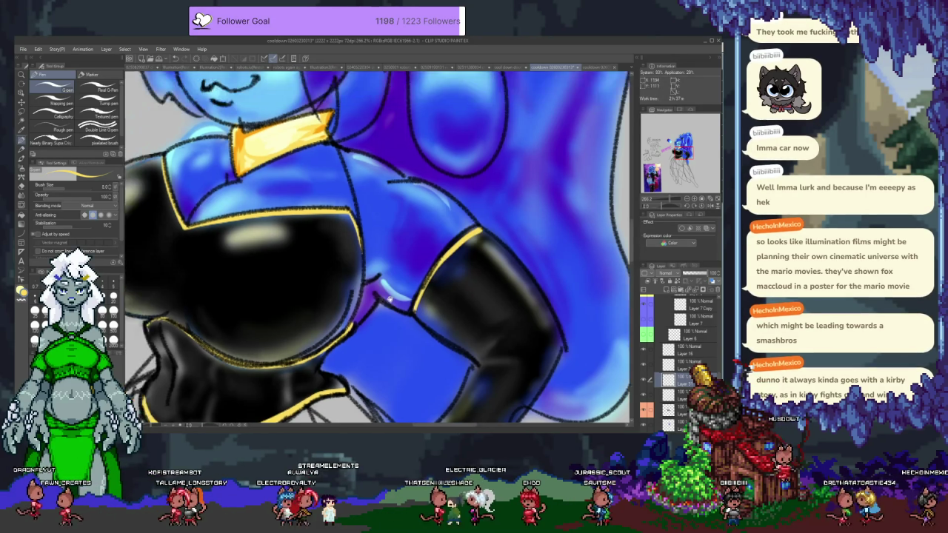
Sample the trim's yellow and make Layer 8 Copy 3 the working layer
scroll(371, 274, down, 2)
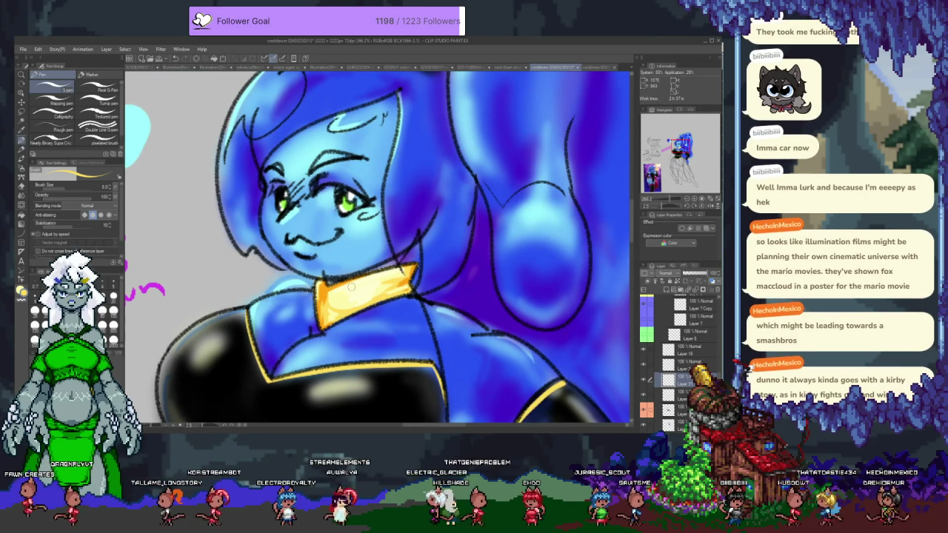
scroll(375, 279, down, 2)
scroll(374, 279, down, 1)
scroll(344, 320, down, 1)
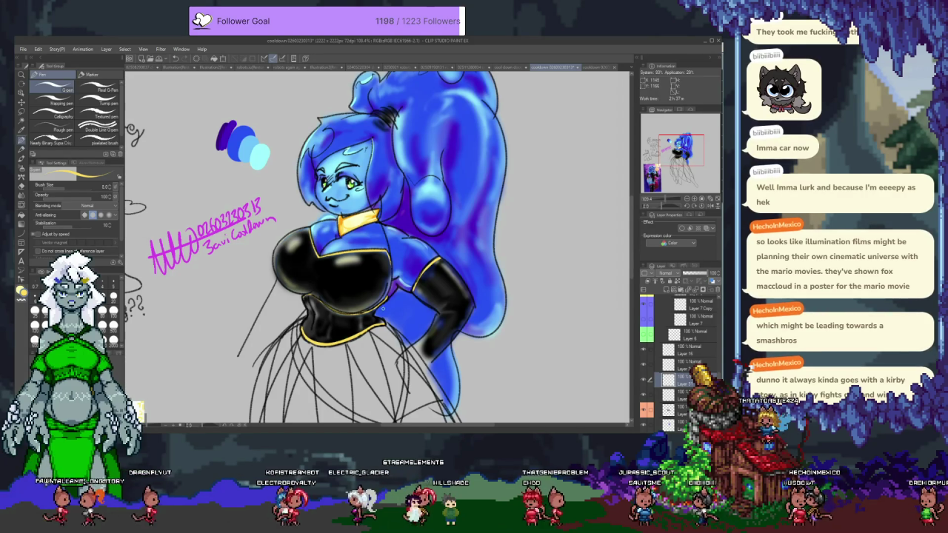
scroll(419, 286, up, 1)
scroll(418, 286, up, 2)
scroll(408, 281, up, 2)
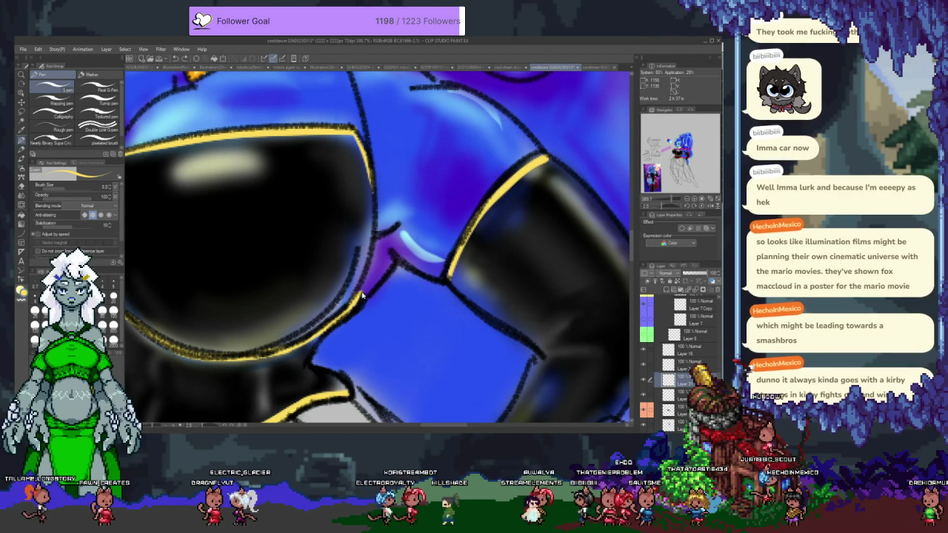
alt+click(351, 296)
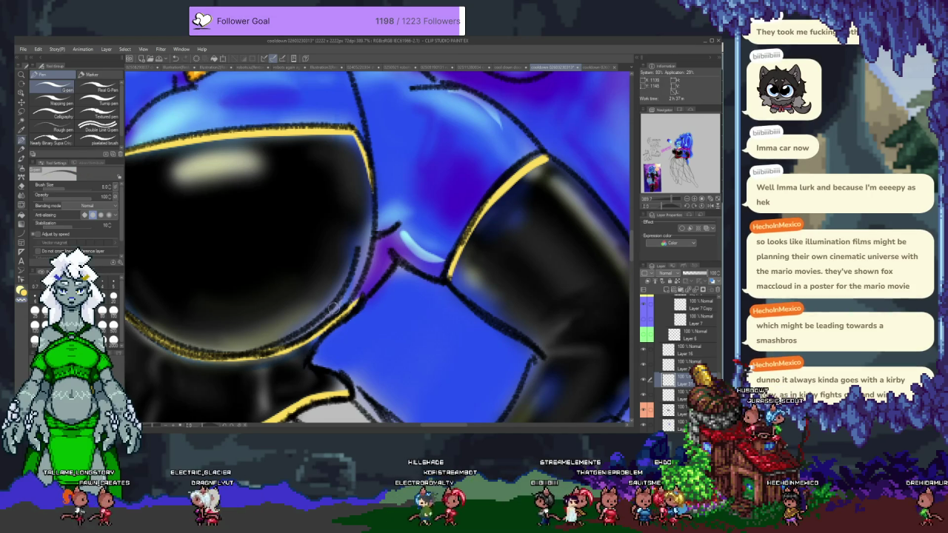
ctrl+shift+click(376, 293)
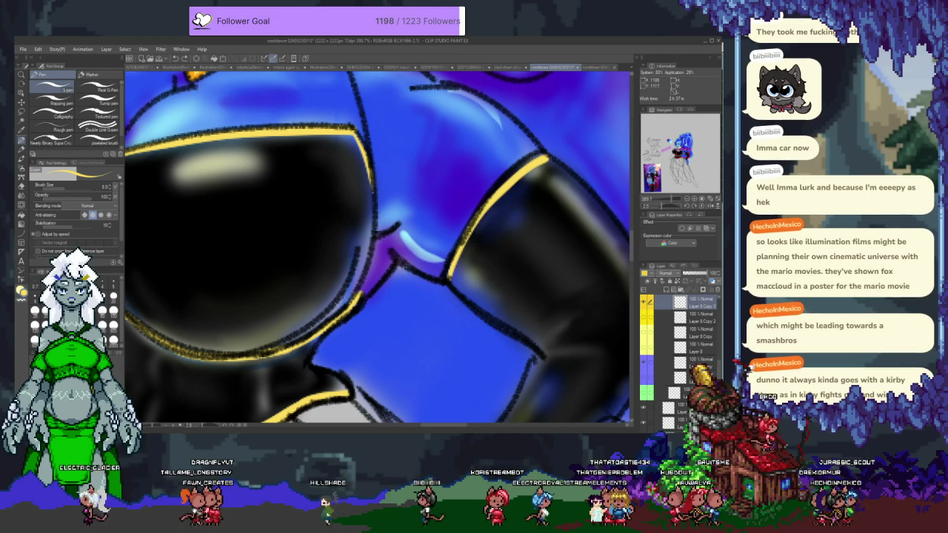
Re-ink dark outlines along the top's yellow rim, comparing with undo and redo
drag(337, 340, 363, 256)
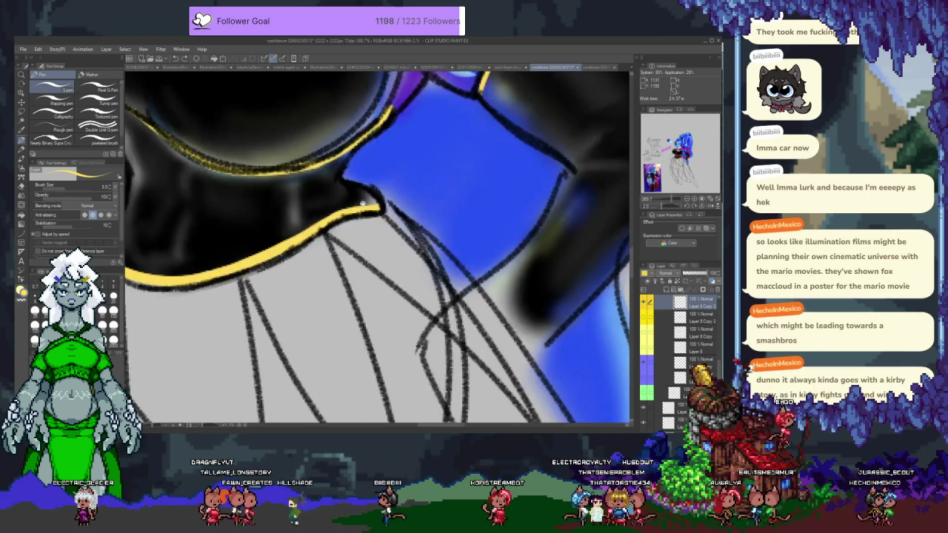
scroll(678, 348, up, 5)
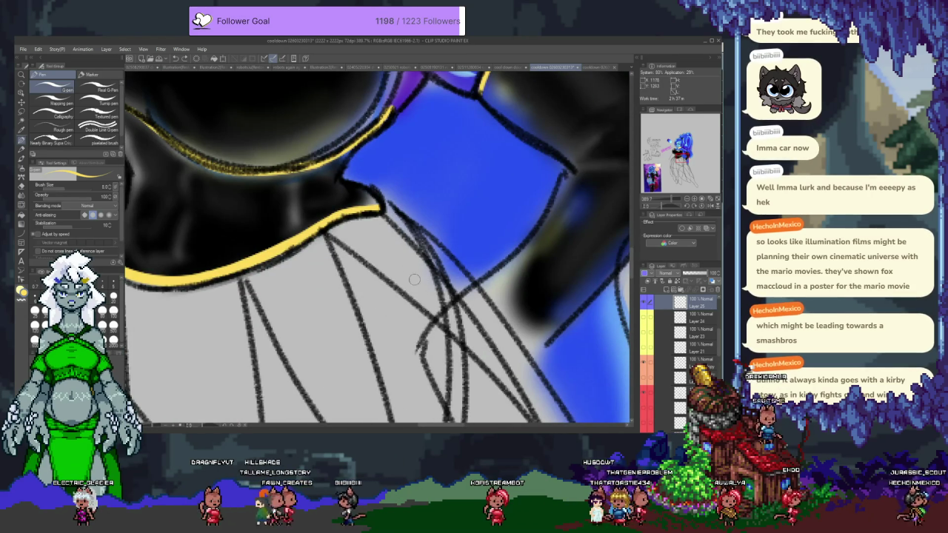
drag(414, 279, 391, 326)
key(x)
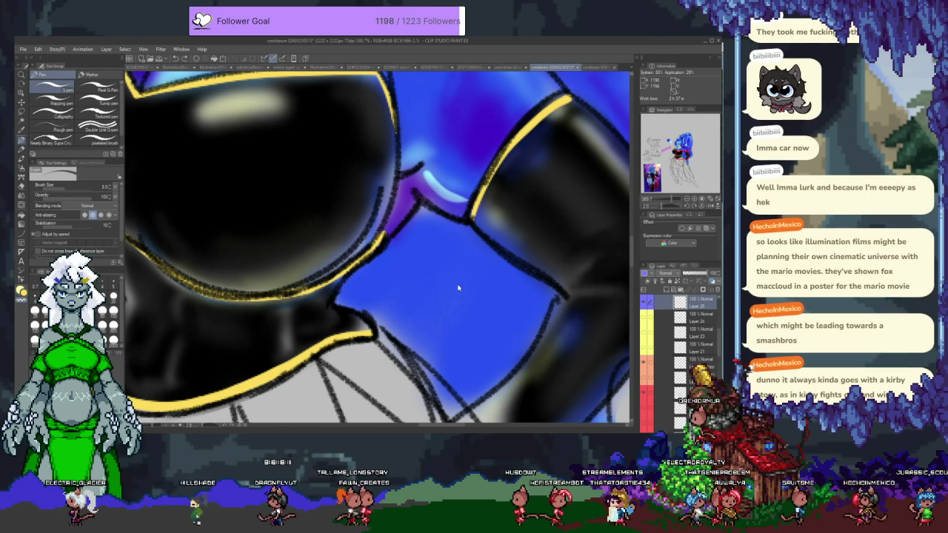
drag(458, 288, 428, 152)
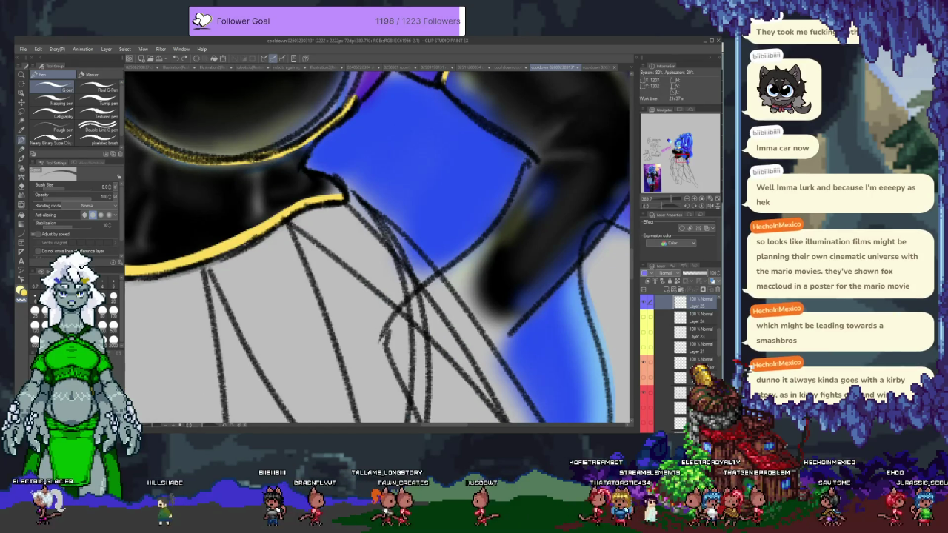
drag(402, 74, 403, 207)
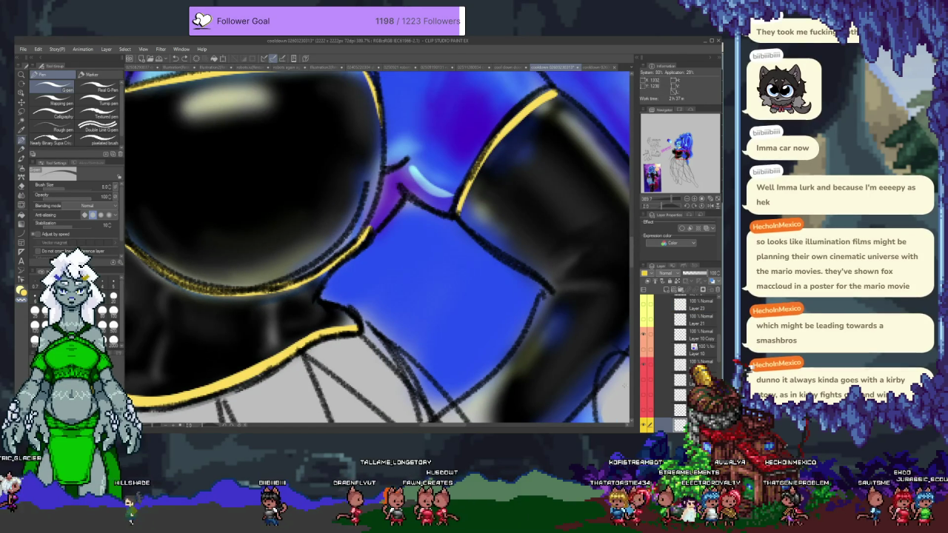
key(ctrl+z)
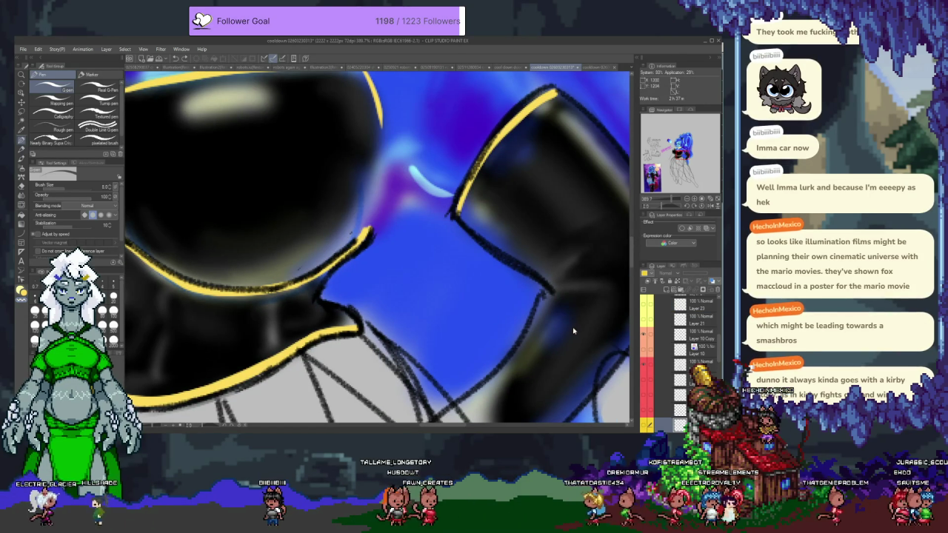
key(ctrl+y)
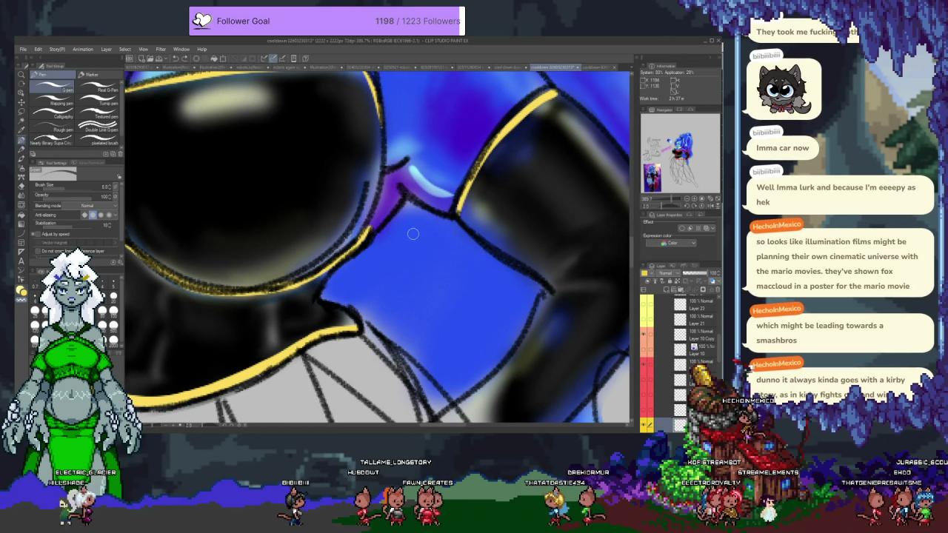
scroll(507, 288, down, 5)
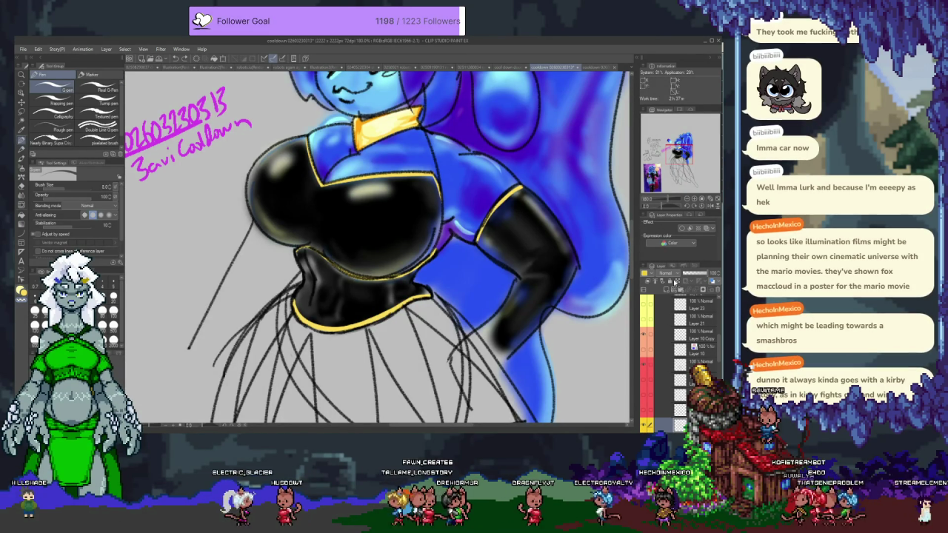
scroll(653, 412, down, 2)
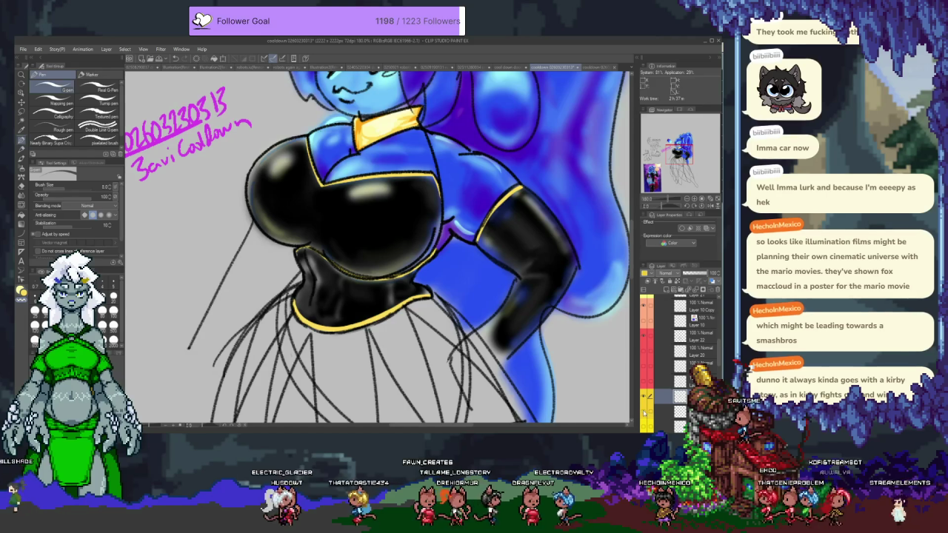
scroll(375, 225, up, 3)
scroll(375, 226, up, 3)
scroll(376, 226, up, 2)
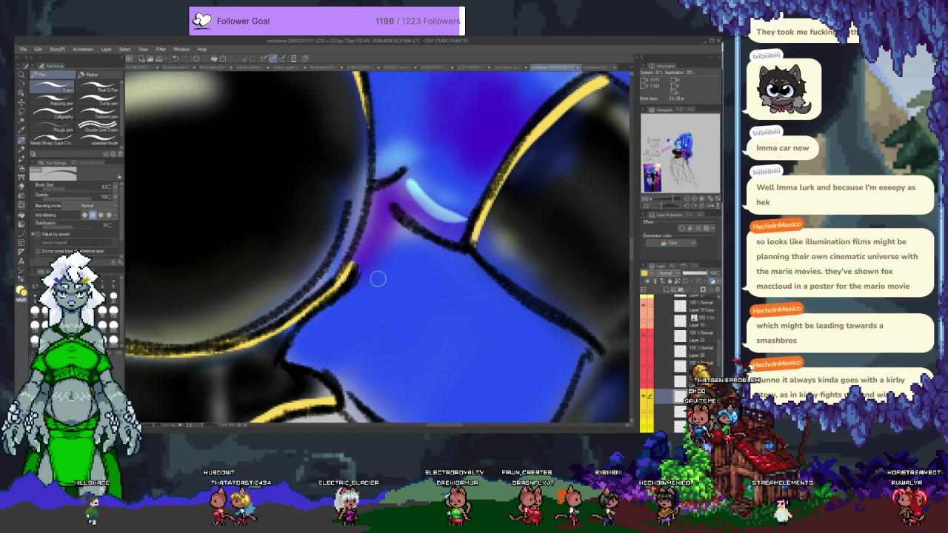
key(p)
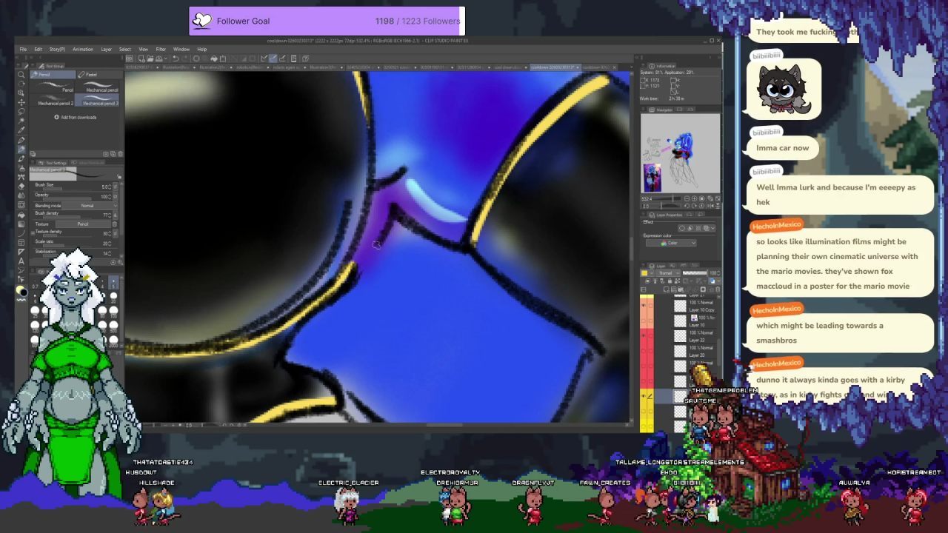
Darken the purple shading beside the outline in the chest gap with the pencil
drag(354, 271, 352, 256)
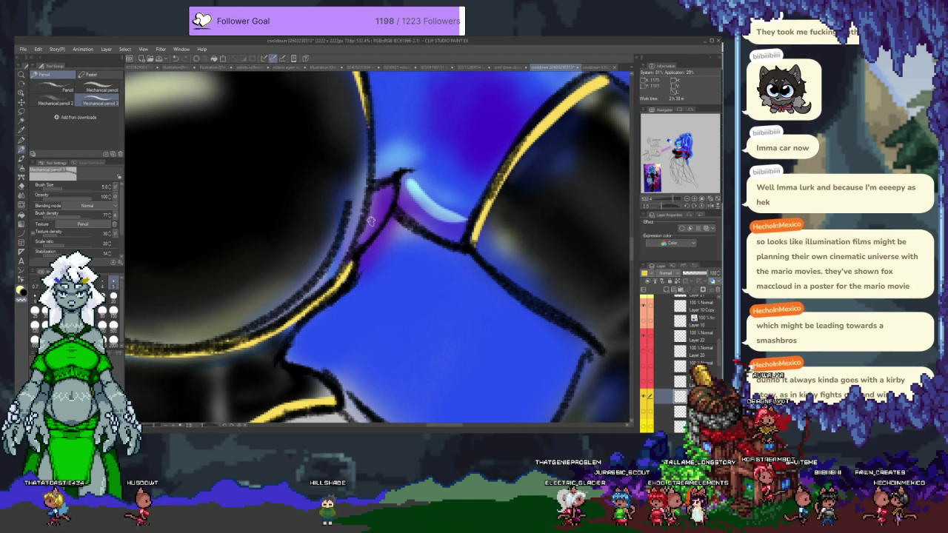
scroll(393, 310, down, 3)
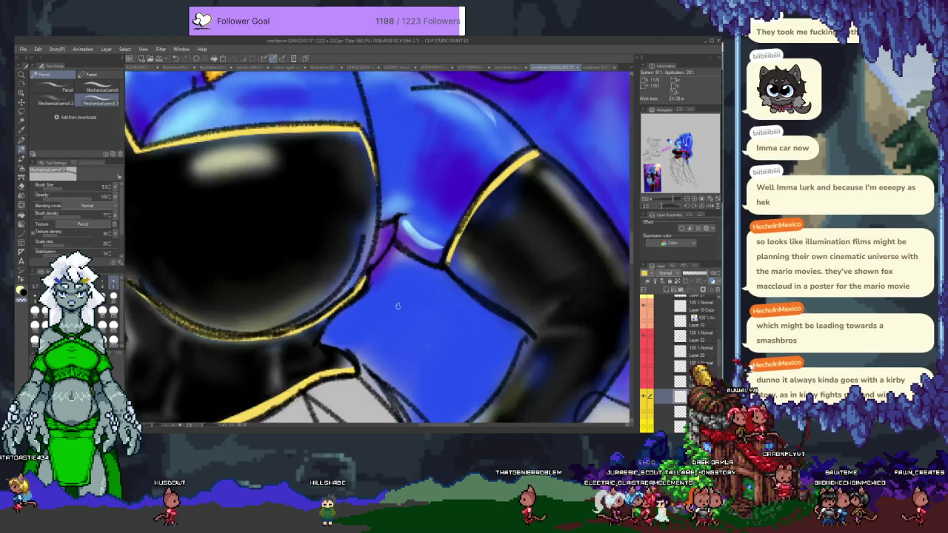
scroll(412, 303, down, 3)
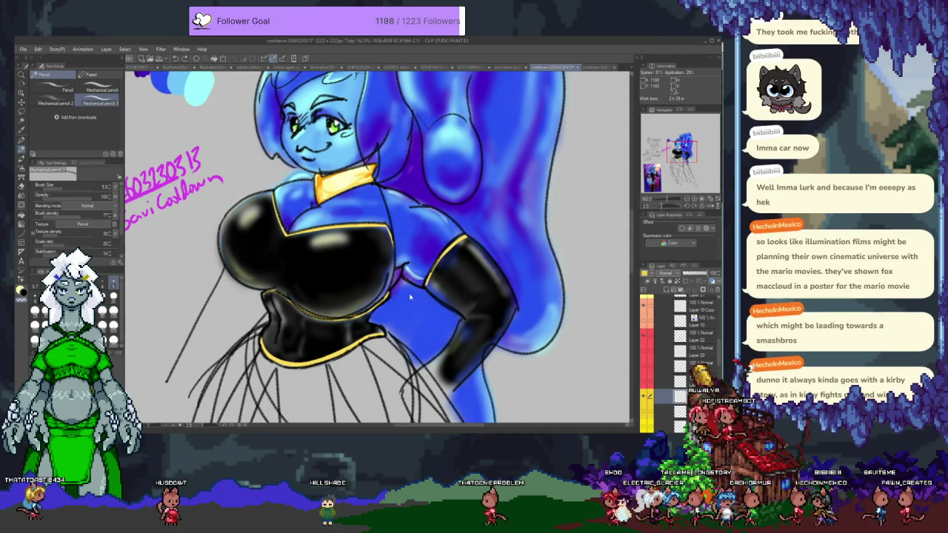
scroll(409, 297, up, 3)
scroll(405, 272, up, 2)
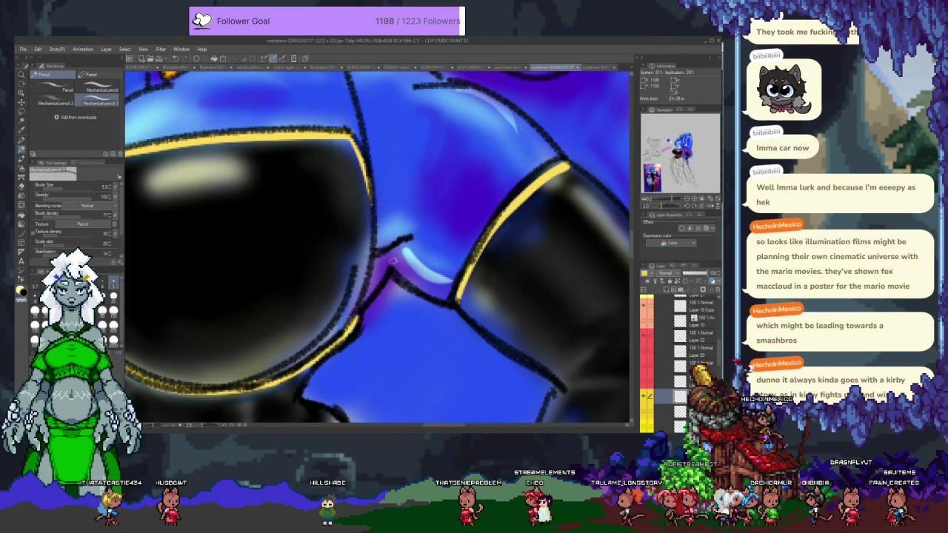
scroll(398, 283, down, 2)
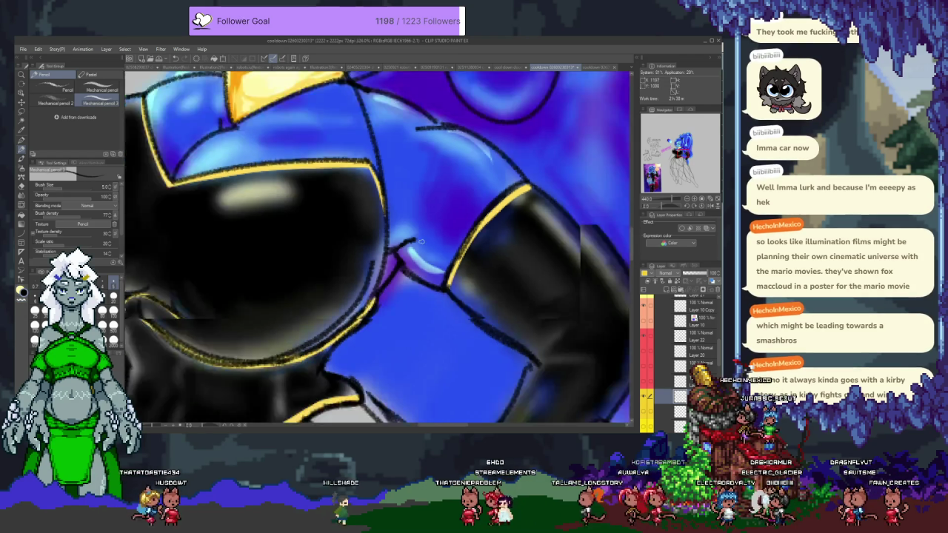
scroll(414, 259, down, 1)
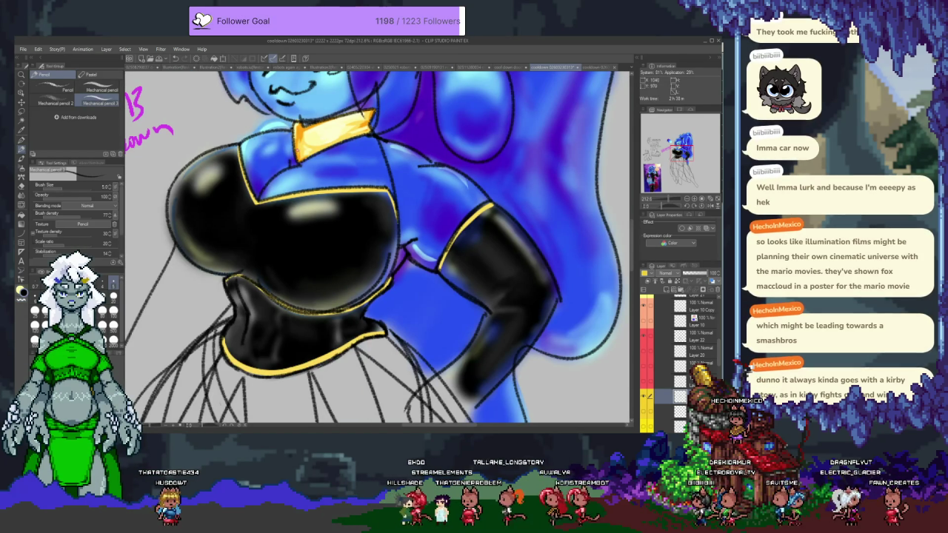
scroll(363, 185, up, 2)
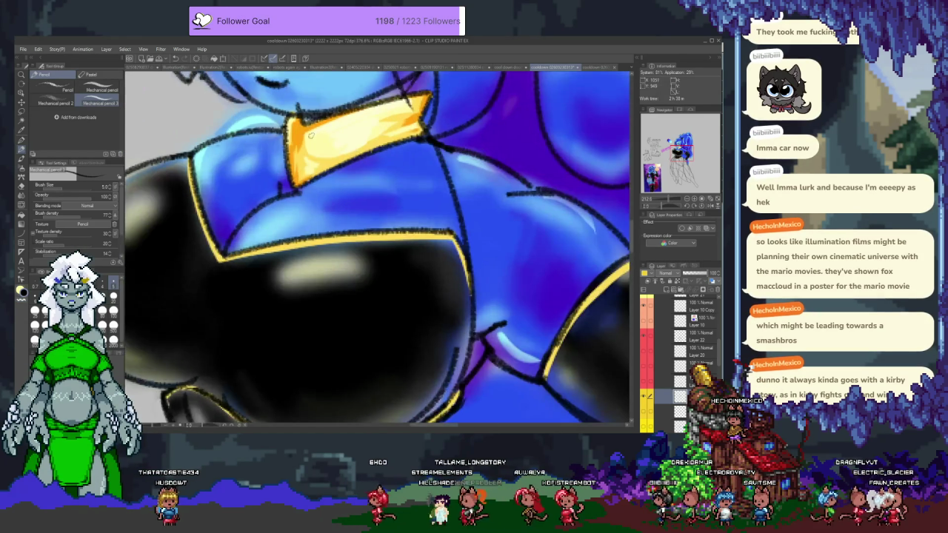
scroll(362, 185, down, 1)
scroll(363, 185, down, 2)
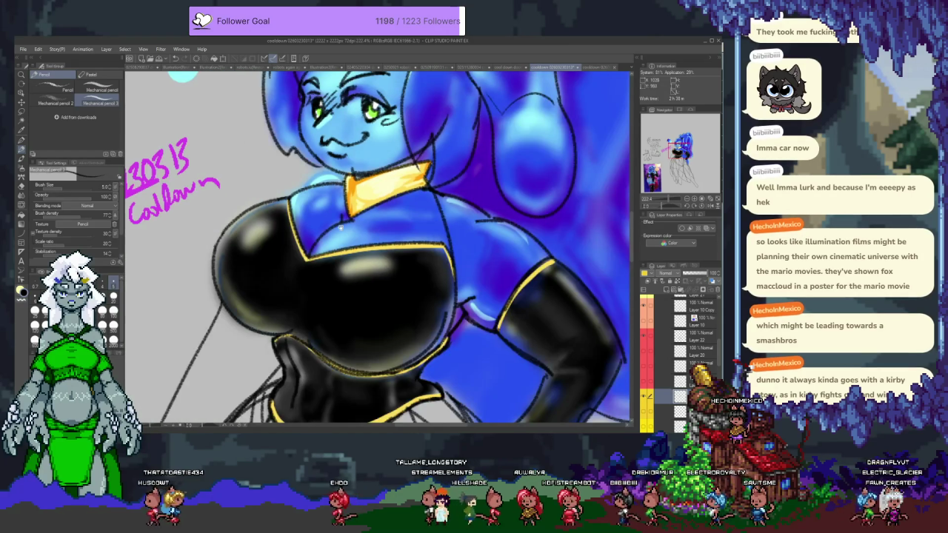
scroll(363, 185, up, 1)
Hide and re-show a layer to compare the shading, then zoom out
click(645, 397)
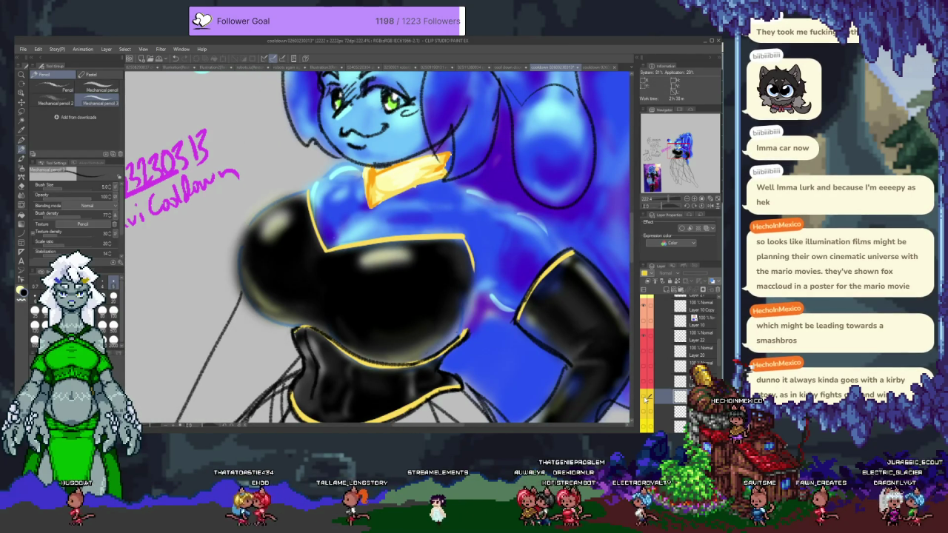
click(645, 397)
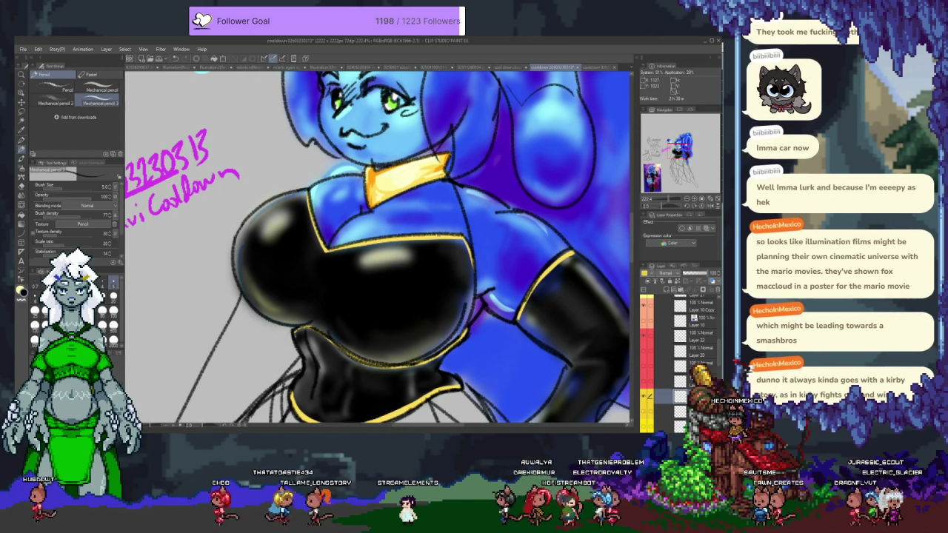
key(ctrl+minus)
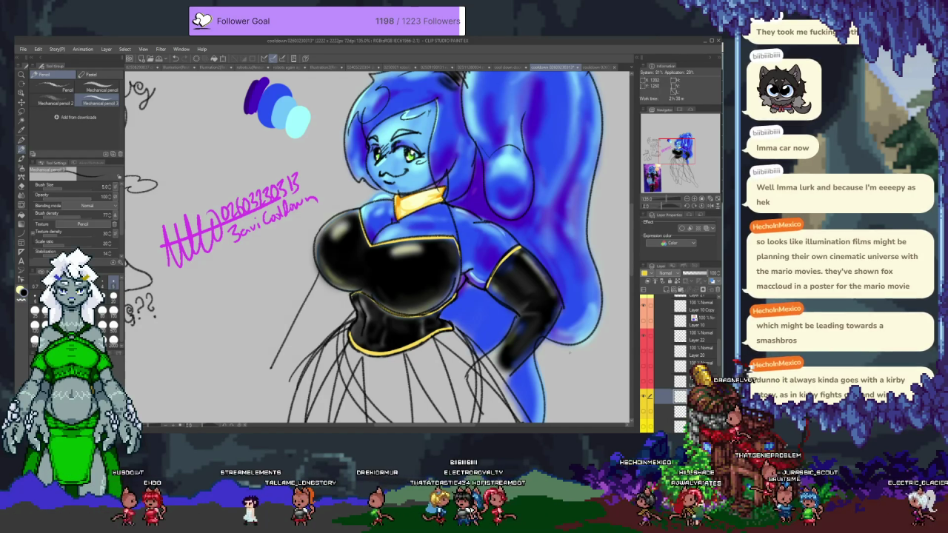
scroll(678, 349, down, 3)
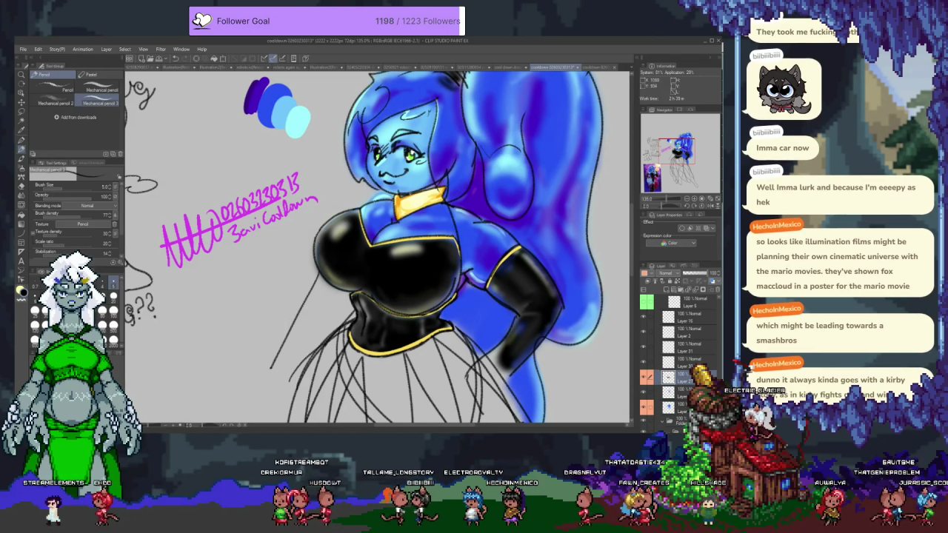
key(ctrl+plus)
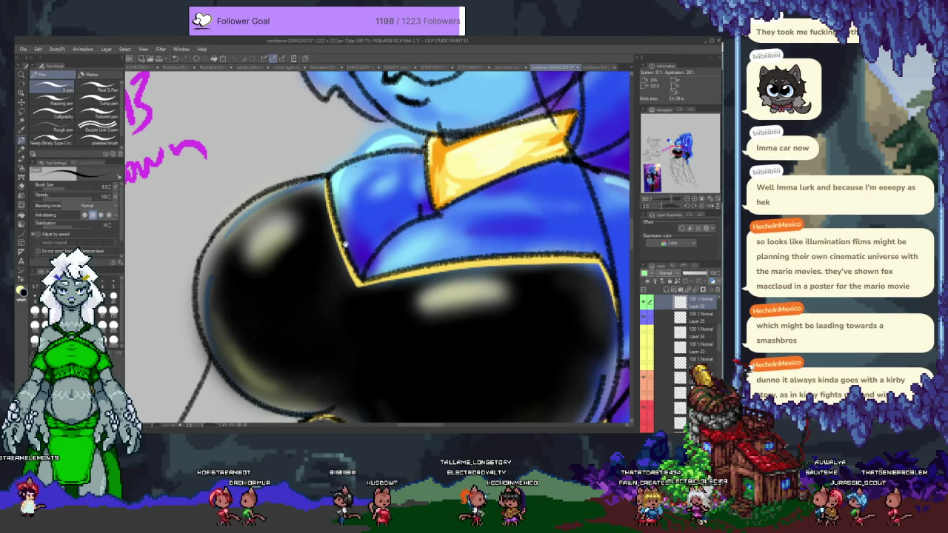
scroll(385, 192, up, 2)
key(p)
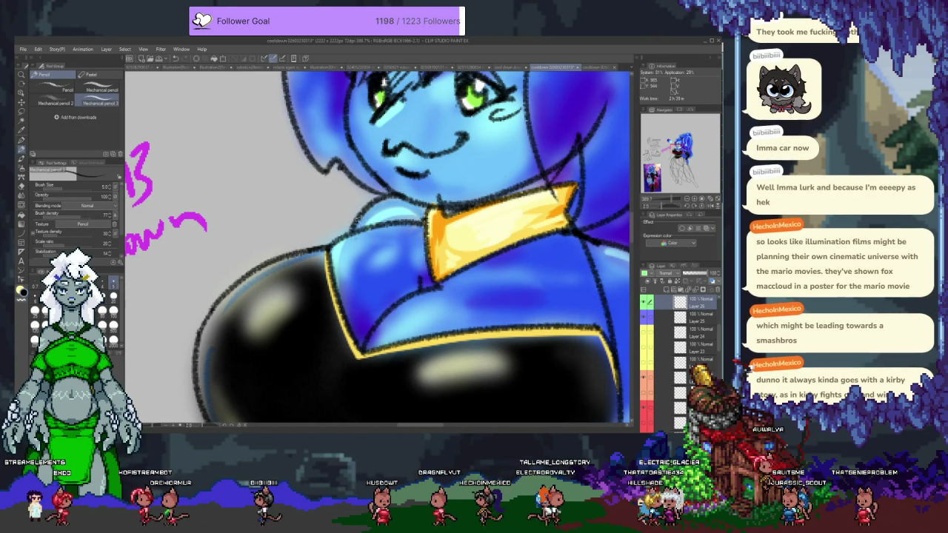
key(ctrl+minus)
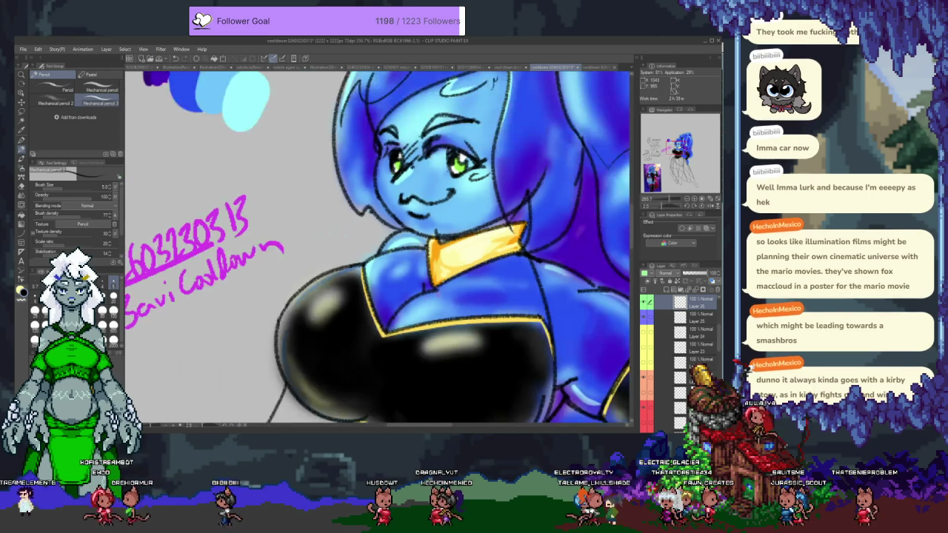
key(ctrl+minus)
key(ctrl+minus)
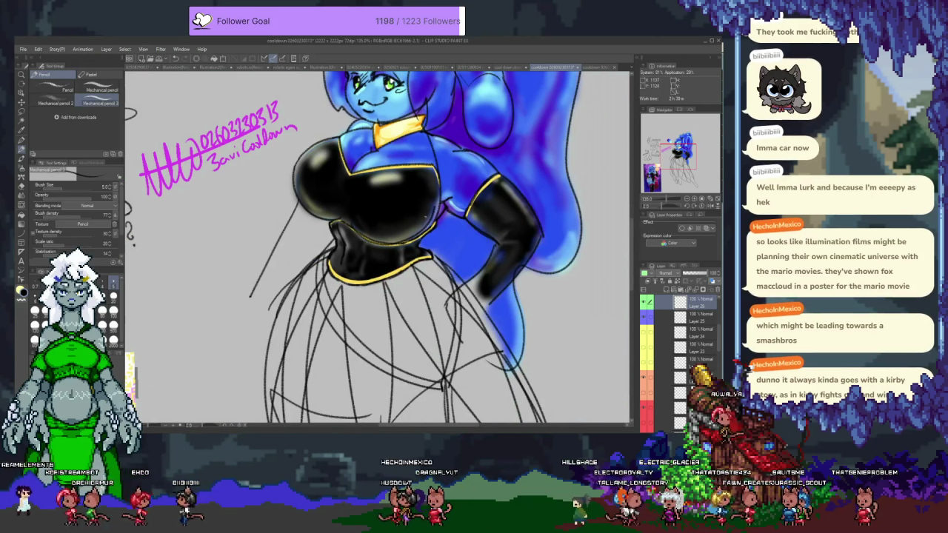
scroll(385, 245, up, 5)
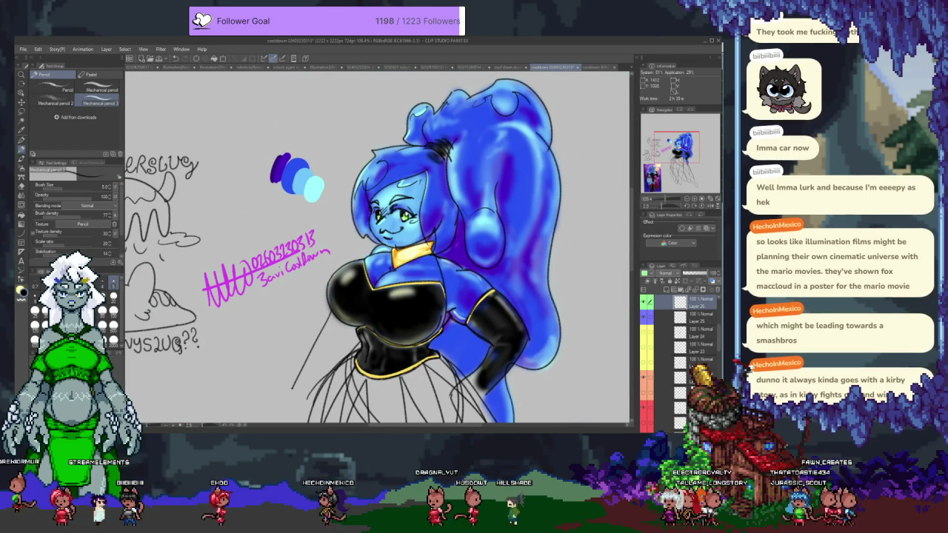
scroll(666, 325, down, 3)
scroll(674, 330, down, 3)
scroll(681, 334, down, 3)
scroll(693, 337, down, 3)
scroll(693, 342, up, 3)
scroll(685, 350, up, 3)
scroll(675, 360, up, 3)
scroll(667, 367, up, 3)
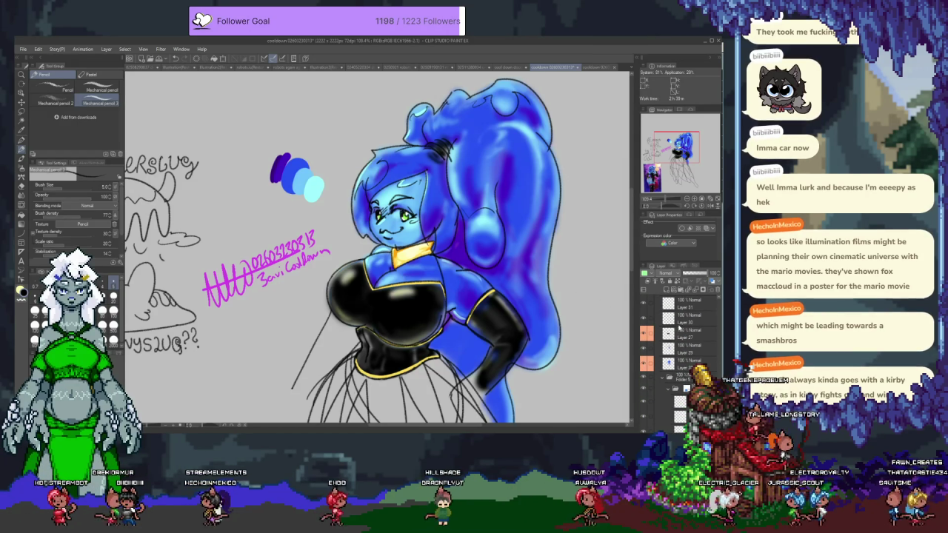
Select Layer 30 and set up the soft airbrush, enlarging it from 100 to 500
click(652, 318)
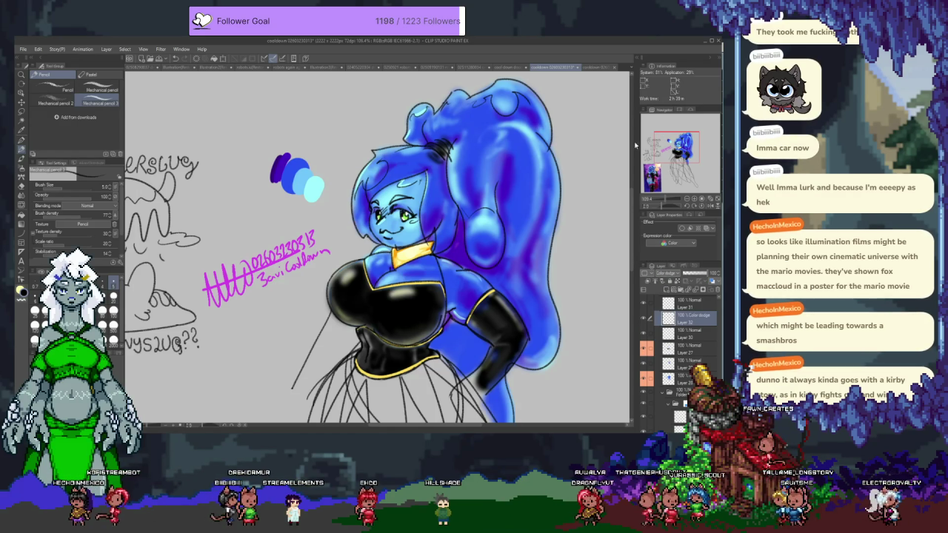
key(p)
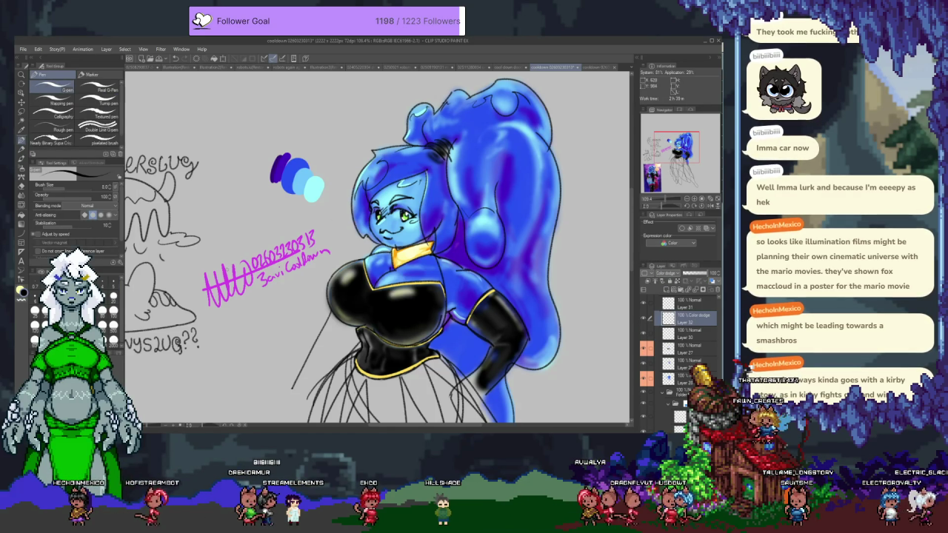
key(p)
key(b)
key(b)
click(89, 187)
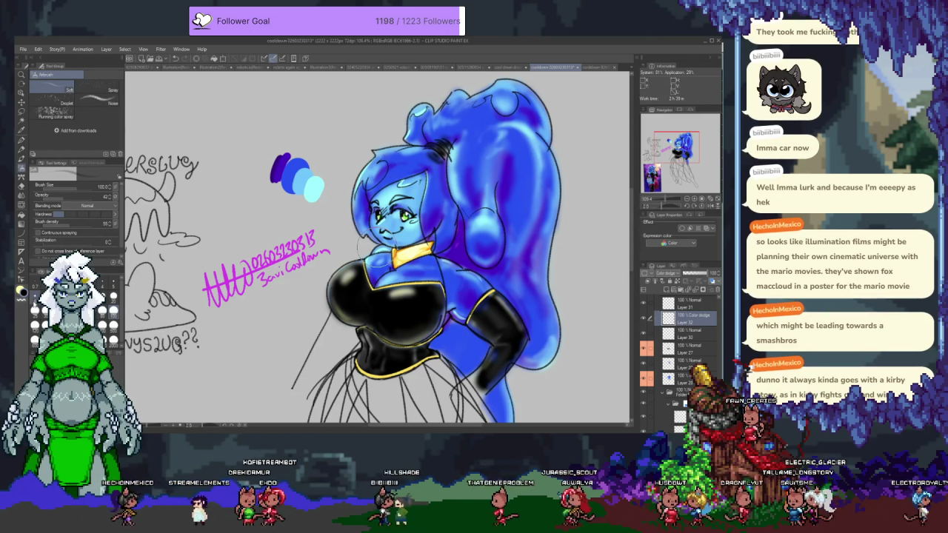
drag(436, 119, 379, 170)
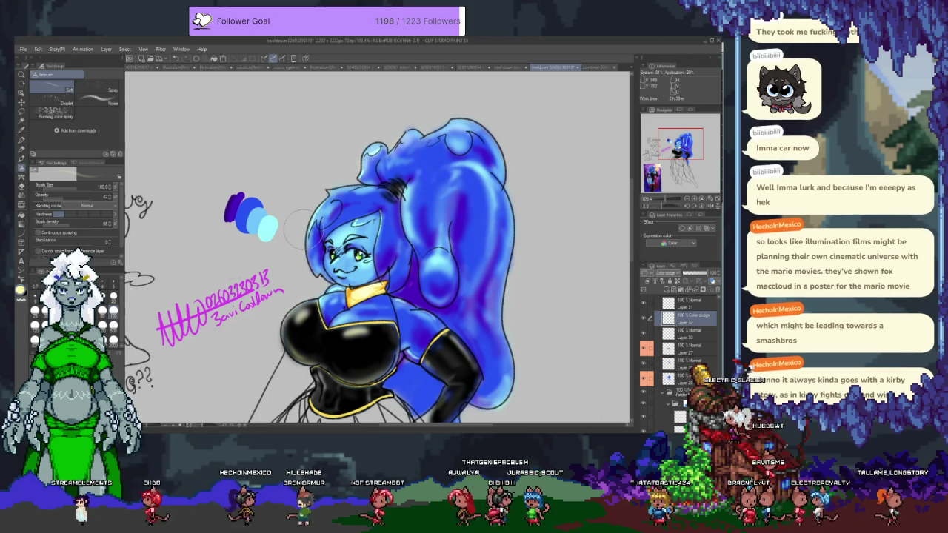
drag(419, 167, 519, 167)
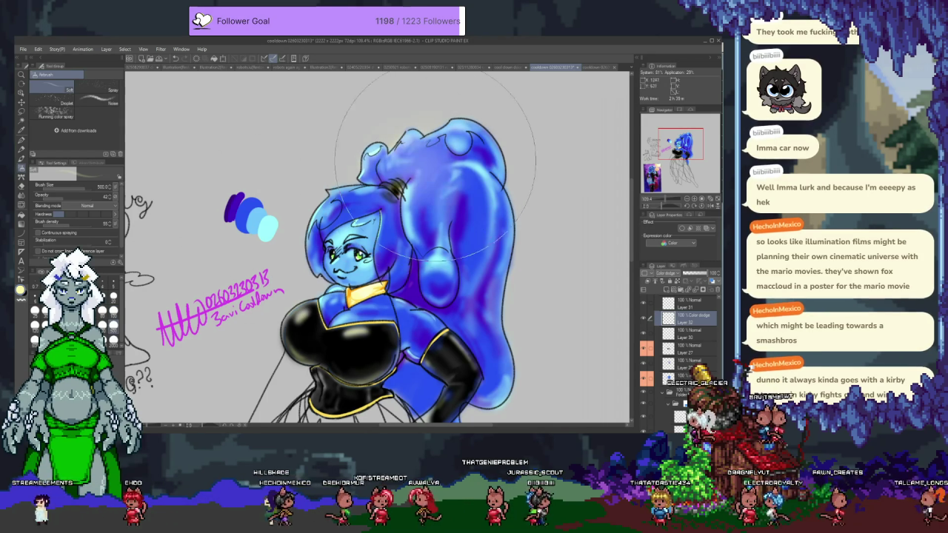
Airbrush soft glossy highlights on the hair and black bust, undoing missed strokes
mouse_move(419, 169)
mouse_down()
mouse_move(437, 169)
mouse_move(465, 148)
mouse_up()
key(ctrl+z)
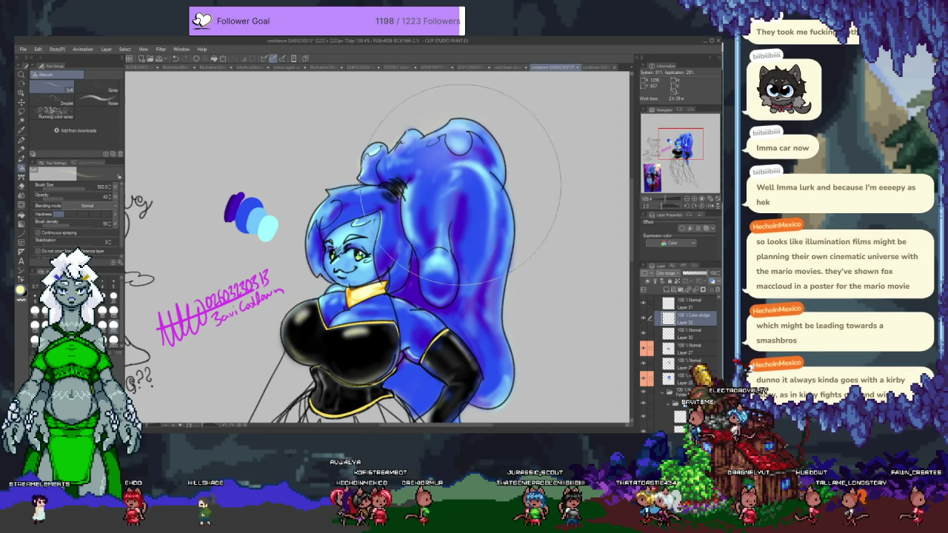
drag(470, 200, 478, 237)
key(ctrl+z)
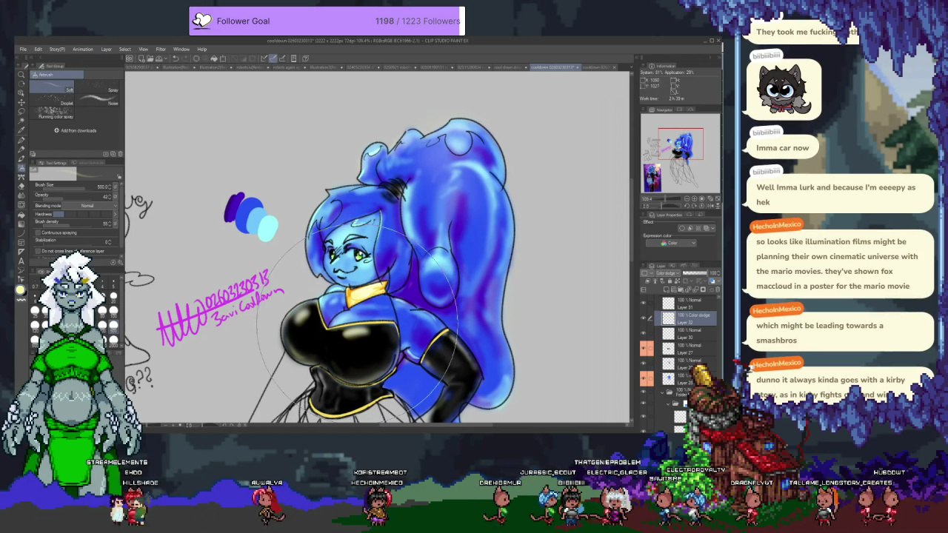
mouse_move(333, 322)
mouse_down()
mouse_move(330, 333)
mouse_move(351, 263)
mouse_up()
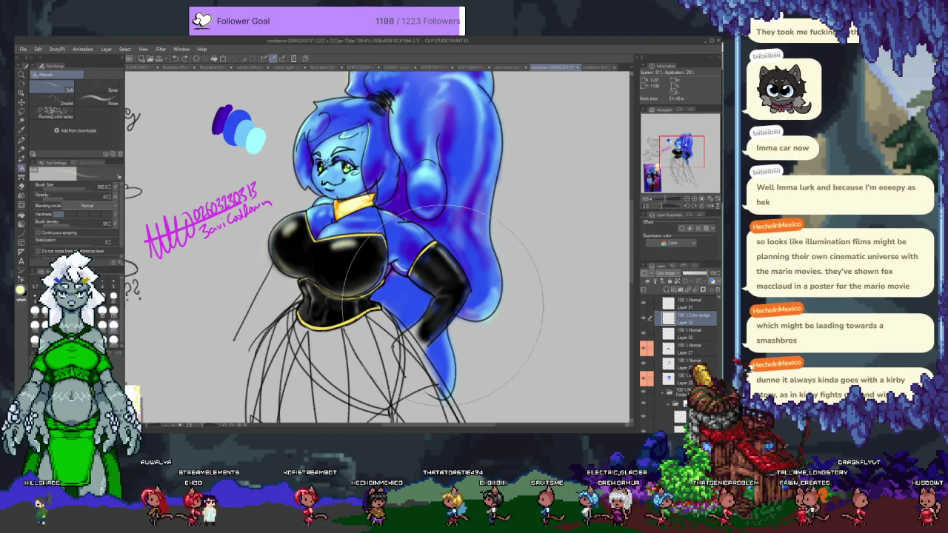
drag(443, 305, 437, 294)
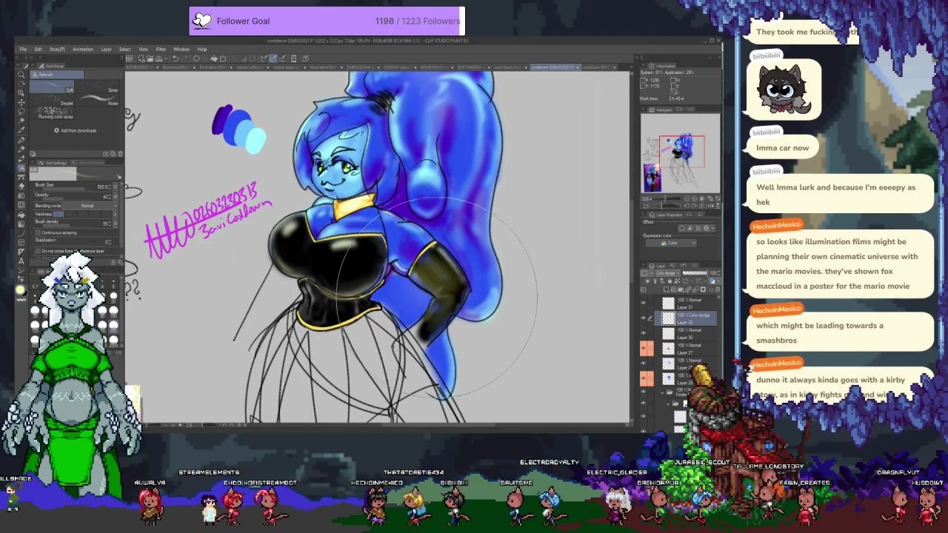
key(ctrl+z)
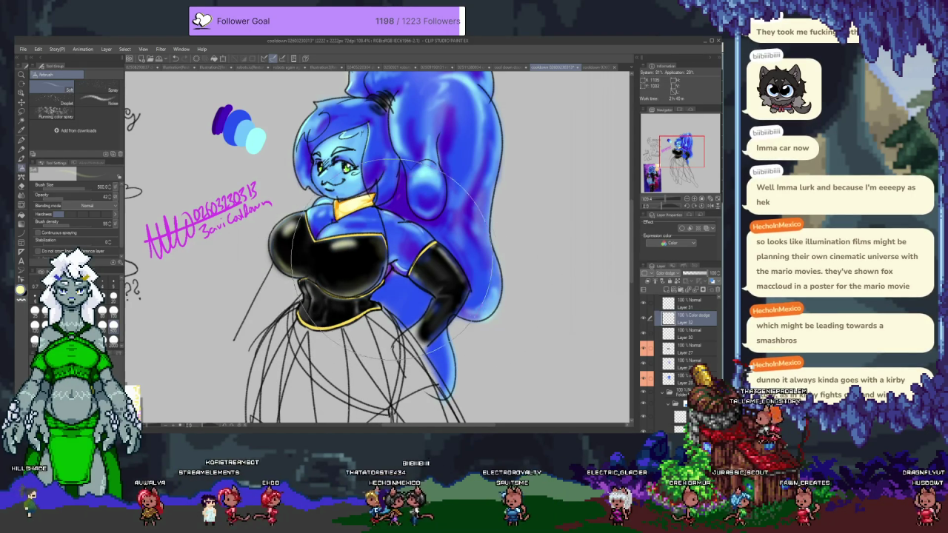
drag(371, 249, 337, 244)
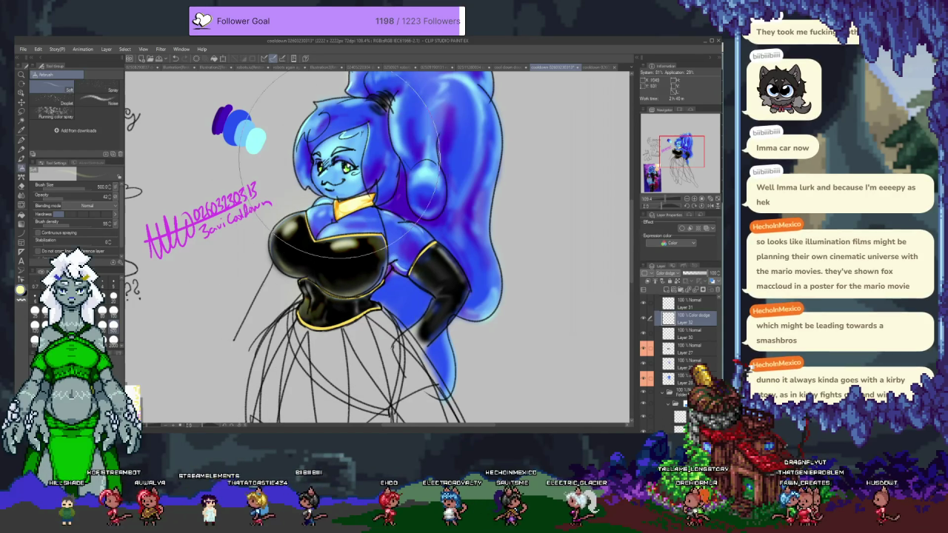
drag(338, 207, 315, 304)
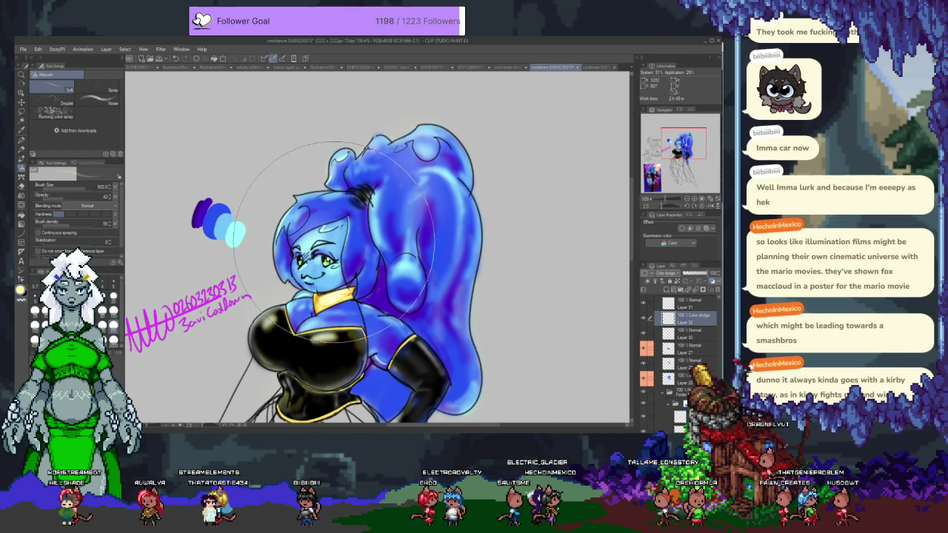
drag(312, 233, 285, 159)
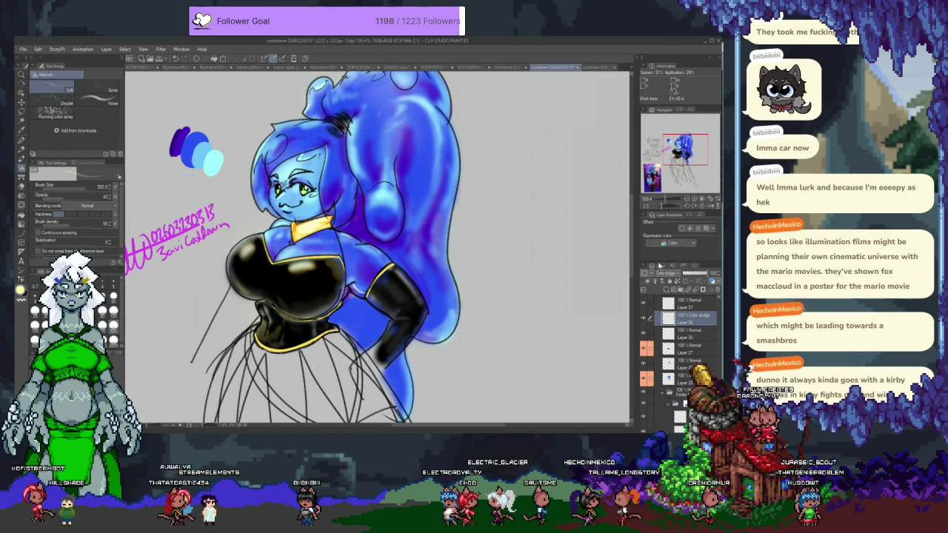
Lower the Color dodge layer's opacity to 40%, brighten the hair, and add Layer 33
mouse_move(687, 274)
mouse_down()
mouse_move(709, 274)
mouse_move(696, 277)
mouse_up()
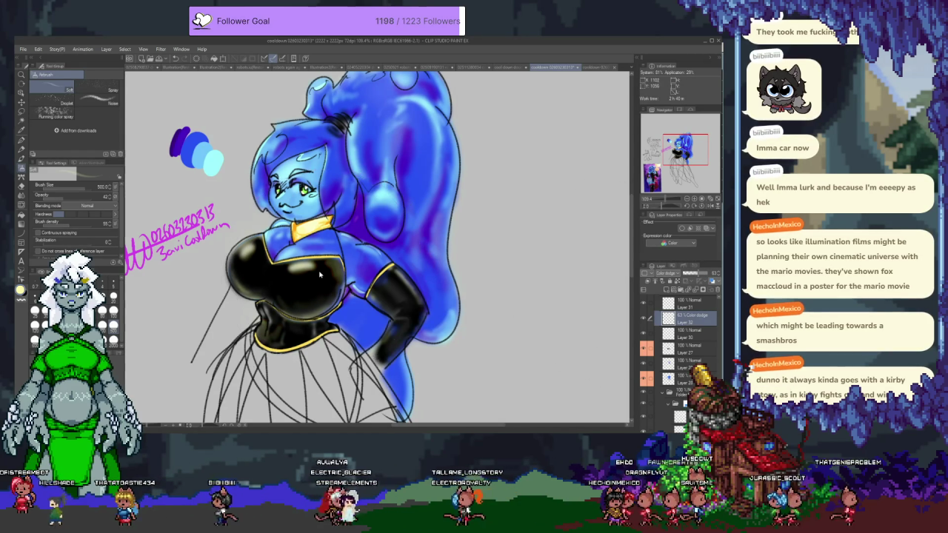
drag(326, 287, 389, 291)
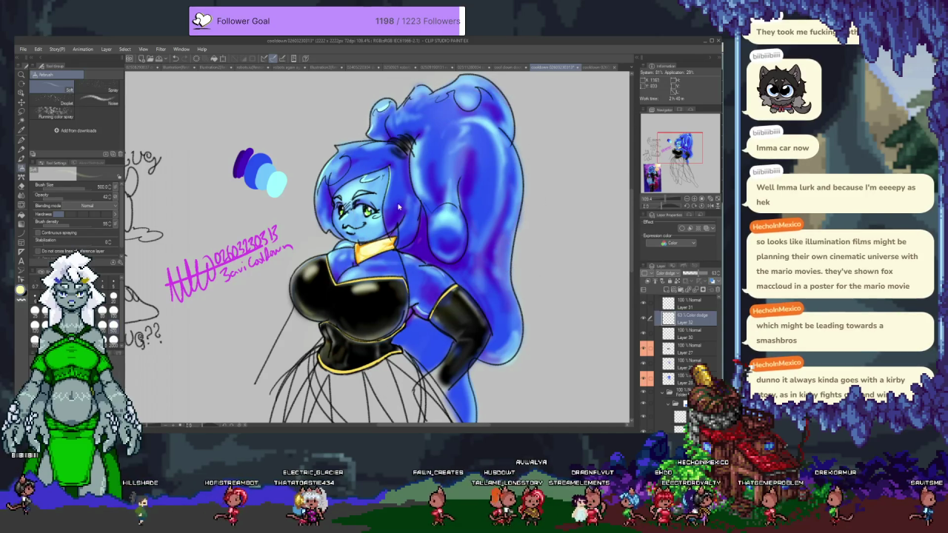
mouse_move(363, 214)
mouse_down()
mouse_move(326, 231)
mouse_move(354, 293)
mouse_up()
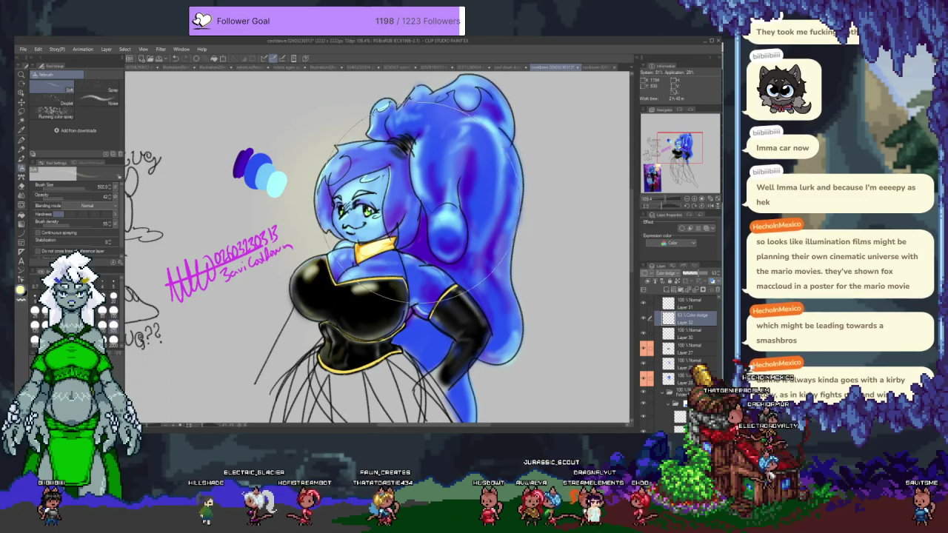
mouse_move(348, 382)
mouse_down()
mouse_move(341, 304)
mouse_move(350, 237)
mouse_up()
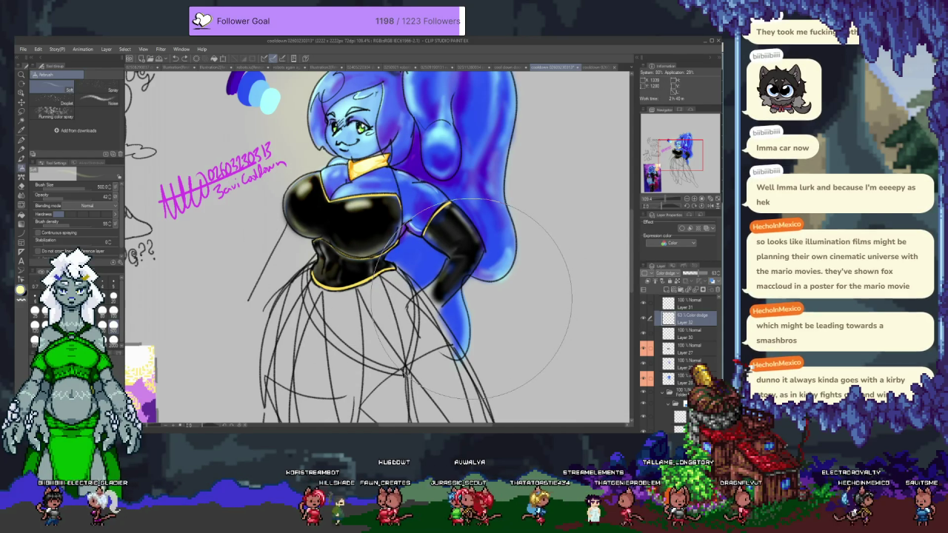
scroll(460, 299, up, 3)
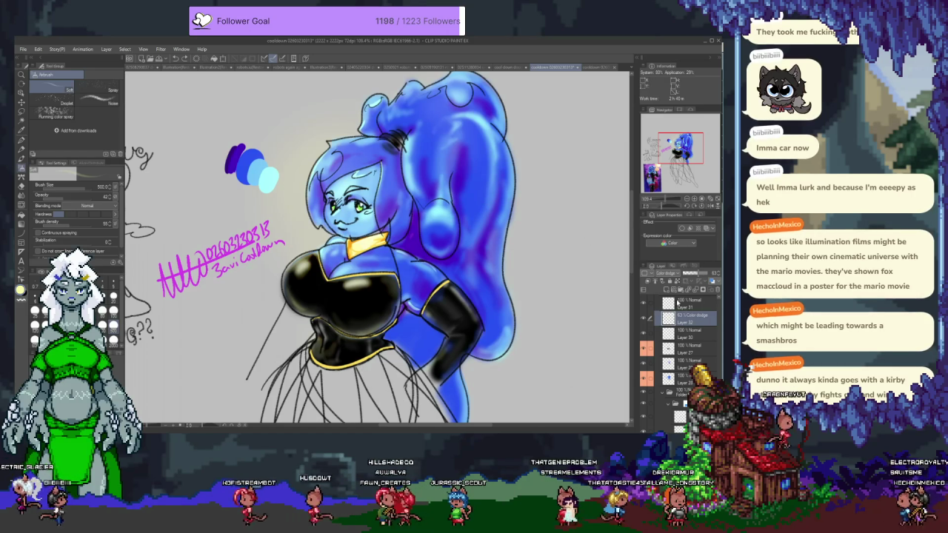
click(670, 291)
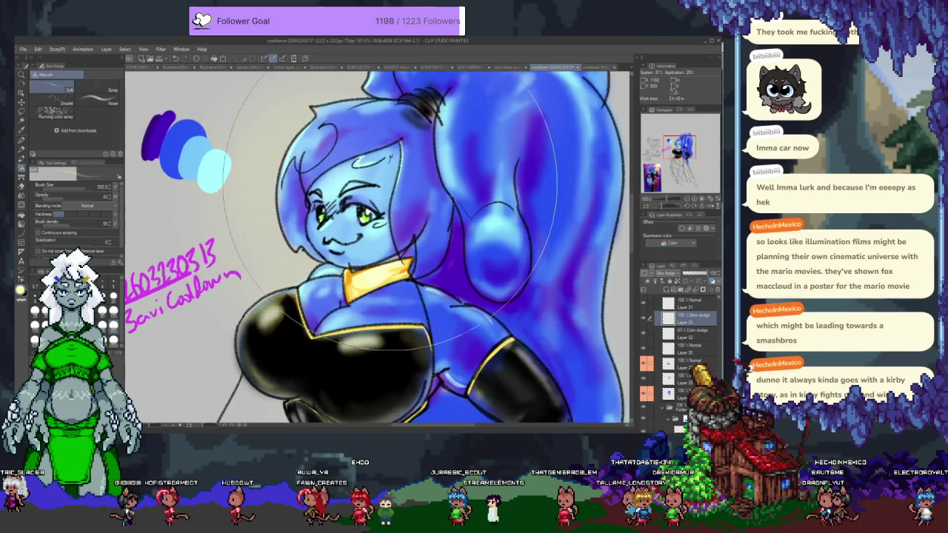
Enlarge the brush to 100 and paint a glow highlight across the top of the head
scroll(395, 187, down, 2)
scroll(395, 186, up, 3)
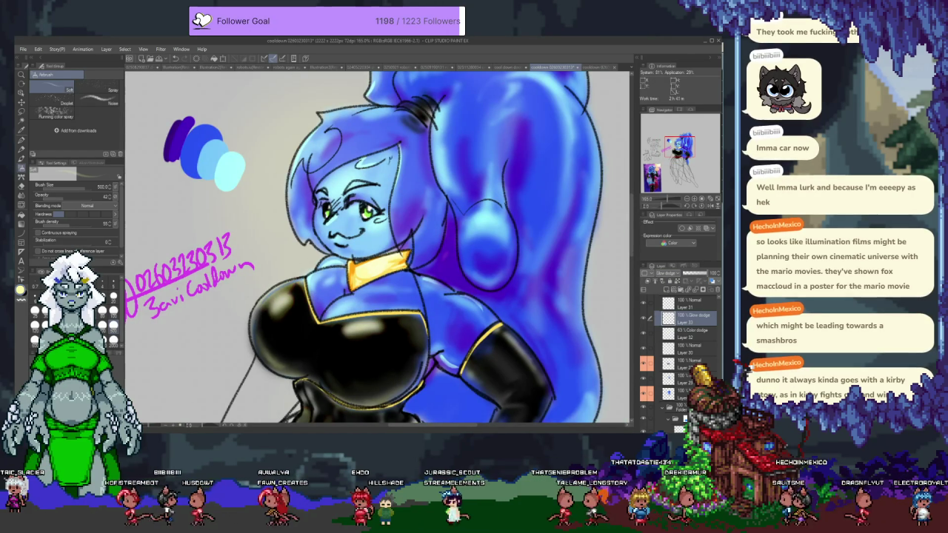
scroll(378, 248, up, 1)
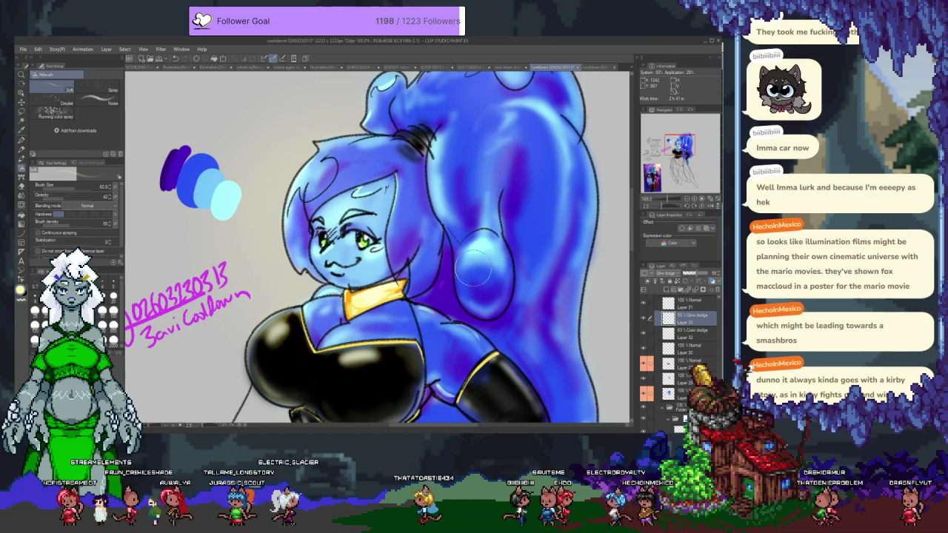
drag(453, 120, 425, 243)
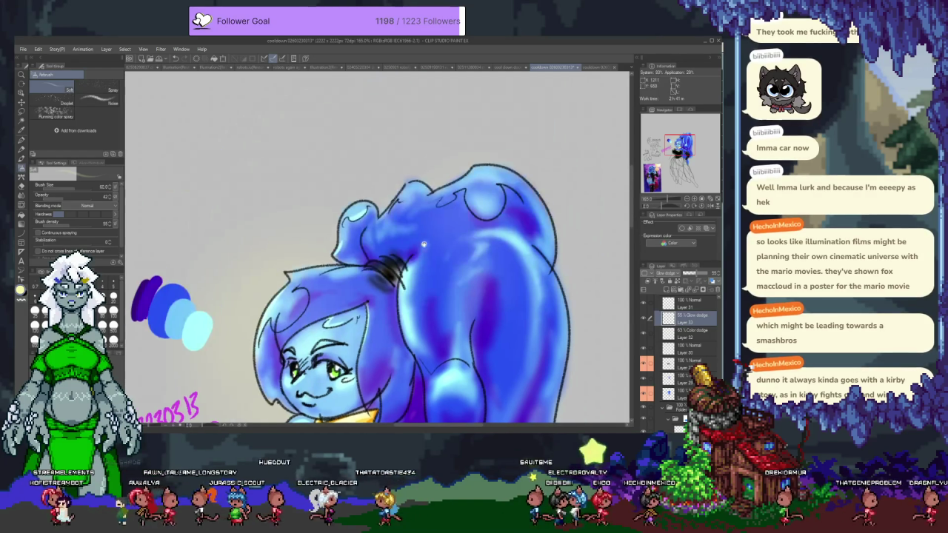
key(bracketright)
key(bracketright)
key(bracketright)
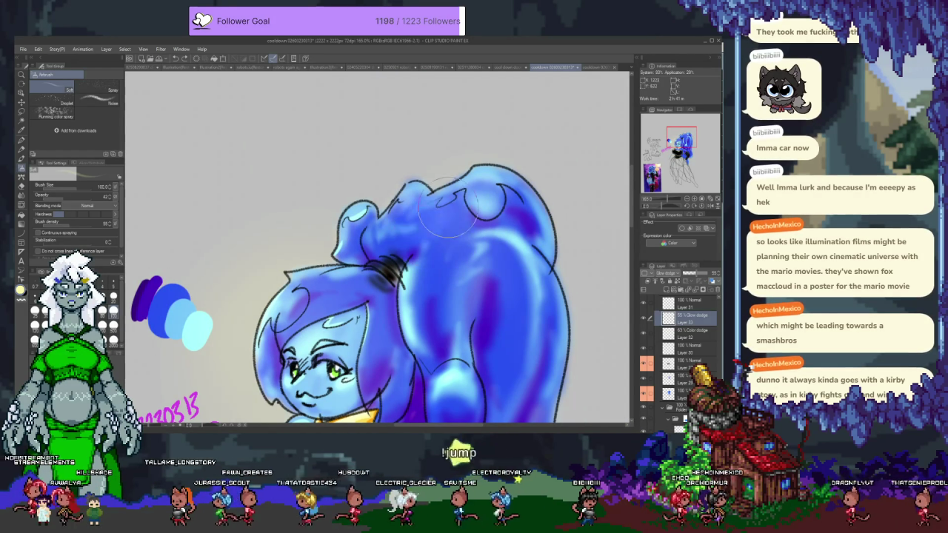
drag(404, 233, 477, 202)
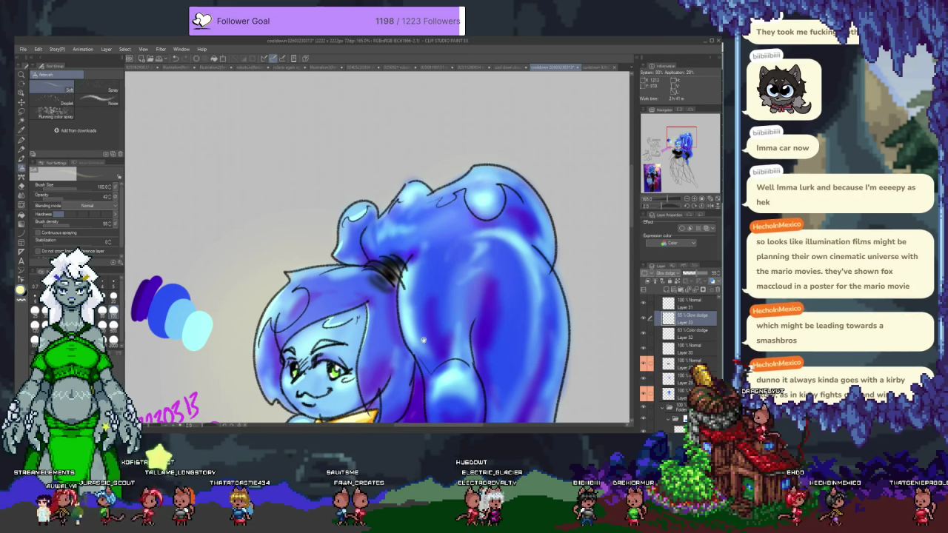
scroll(423, 340, down, 5)
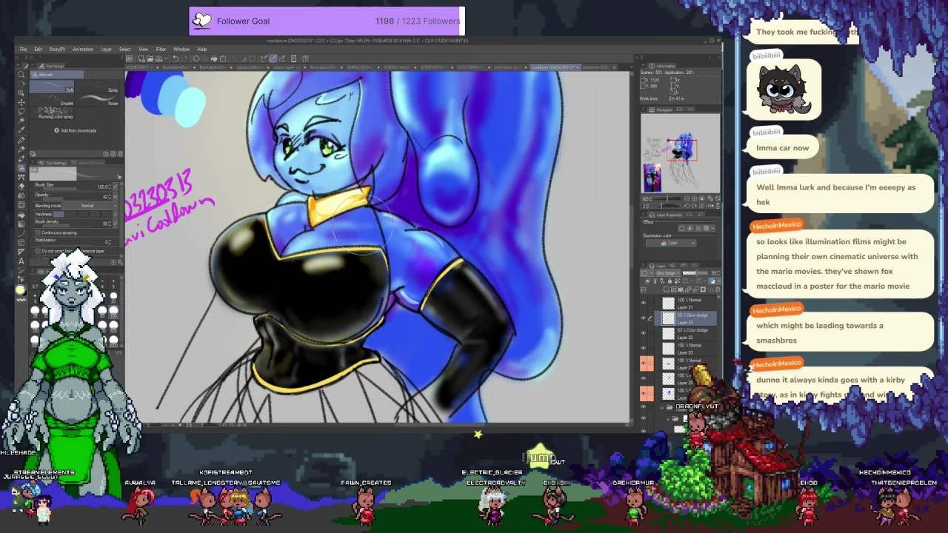
drag(495, 208, 380, 245)
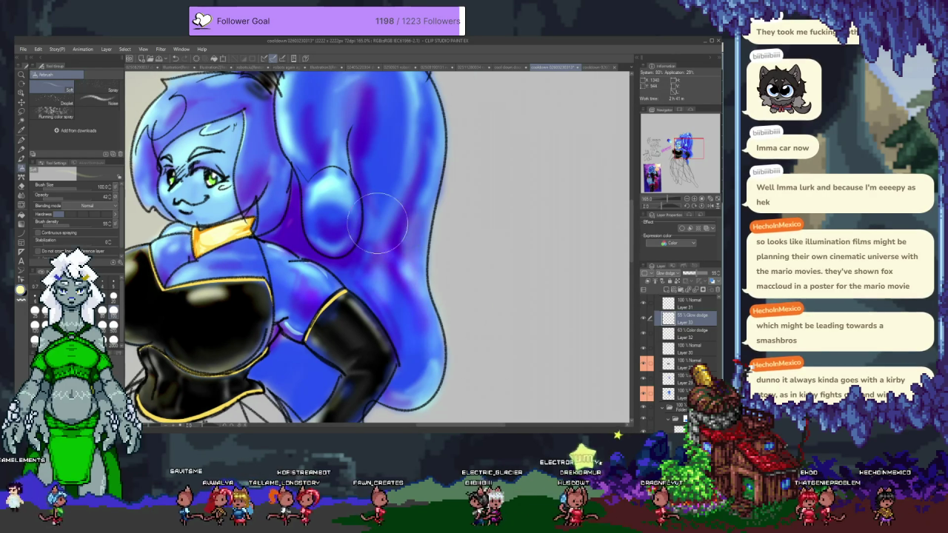
drag(377, 222, 400, 348)
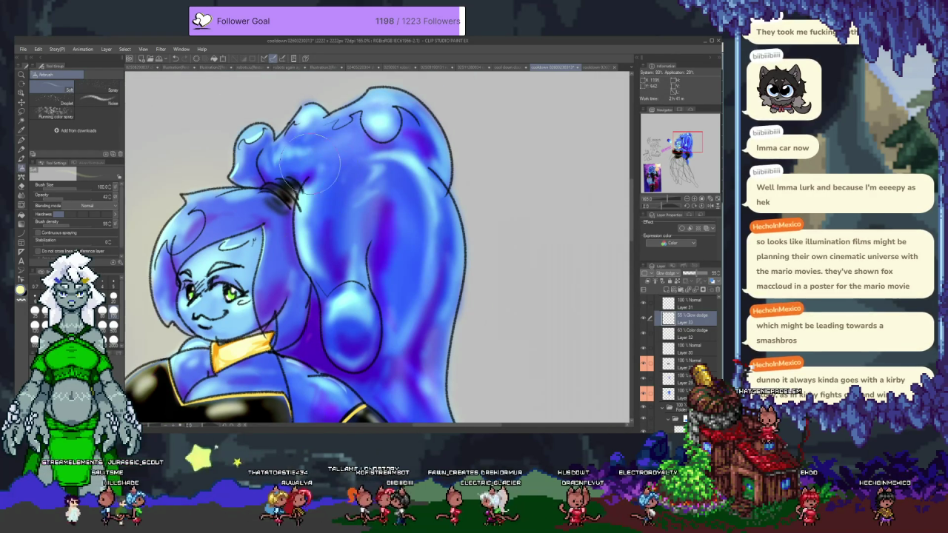
mouse_move(308, 163)
mouse_down()
mouse_move(323, 137)
mouse_move(337, 176)
mouse_up()
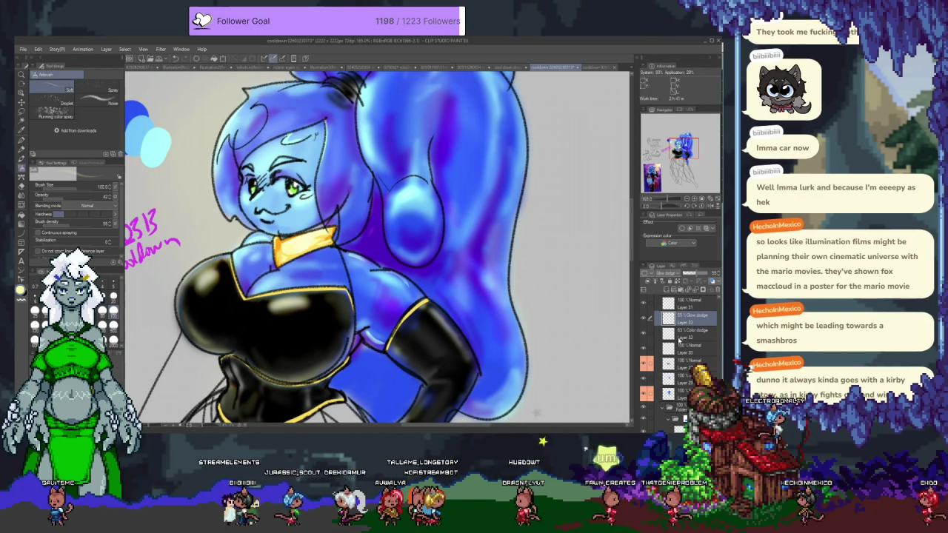
Hide layers to compare the face glow and select the Color dodge layer
click(644, 335)
click(643, 312)
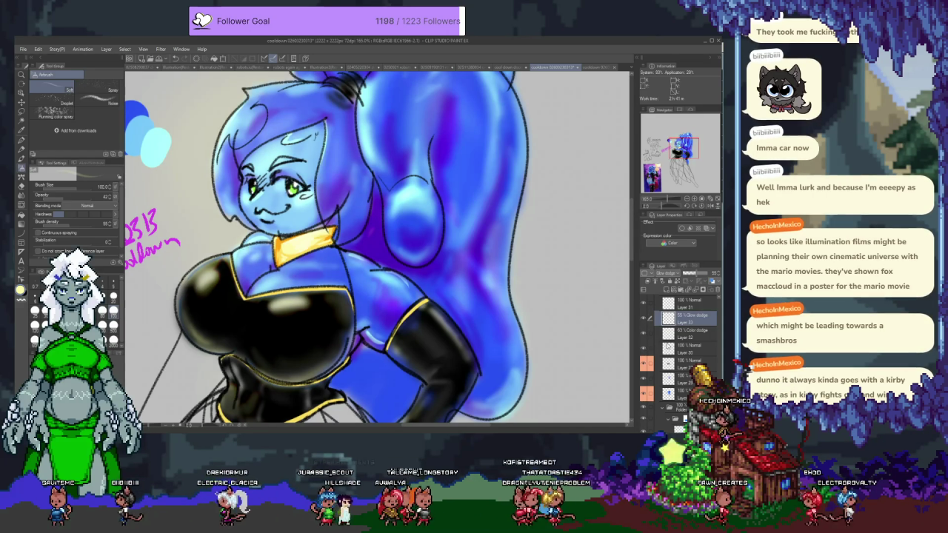
click(693, 334)
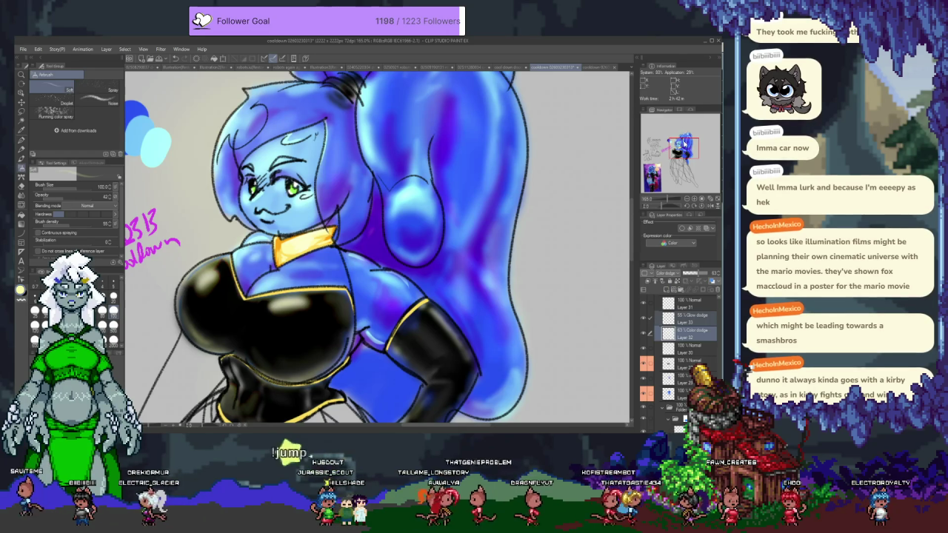
Group Layers 33 and 32 into Folder 6 with Through blending and reselect Layer 33
key(ctrl+g)
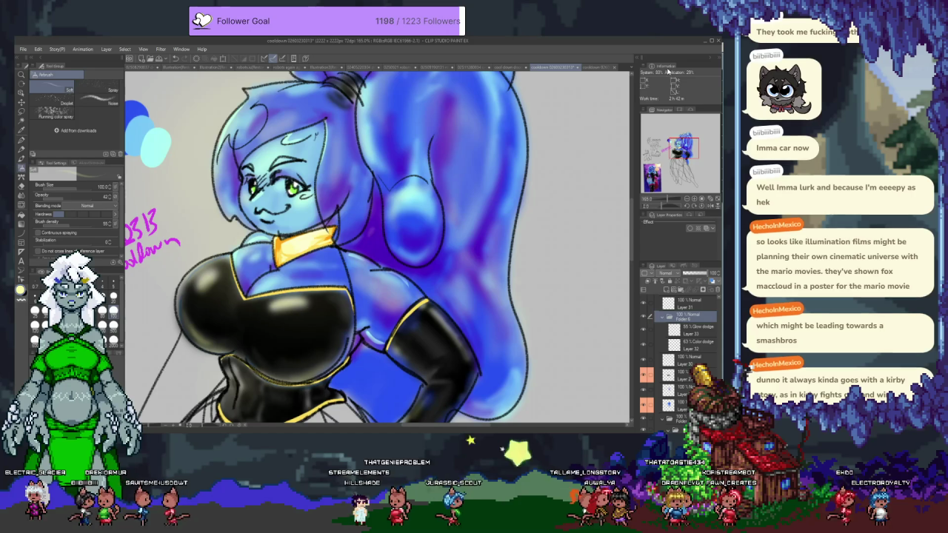
scroll(436, 159, down, 2)
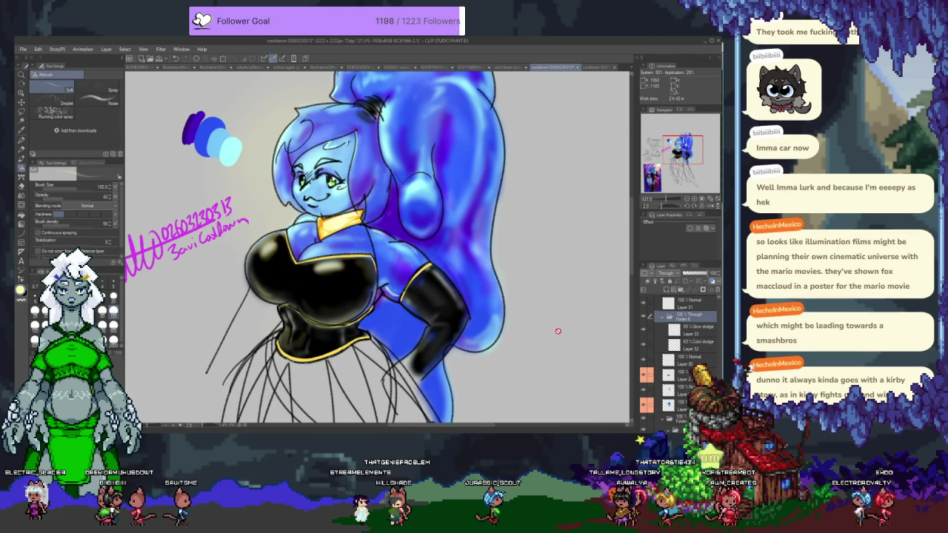
key(ctrl+z)
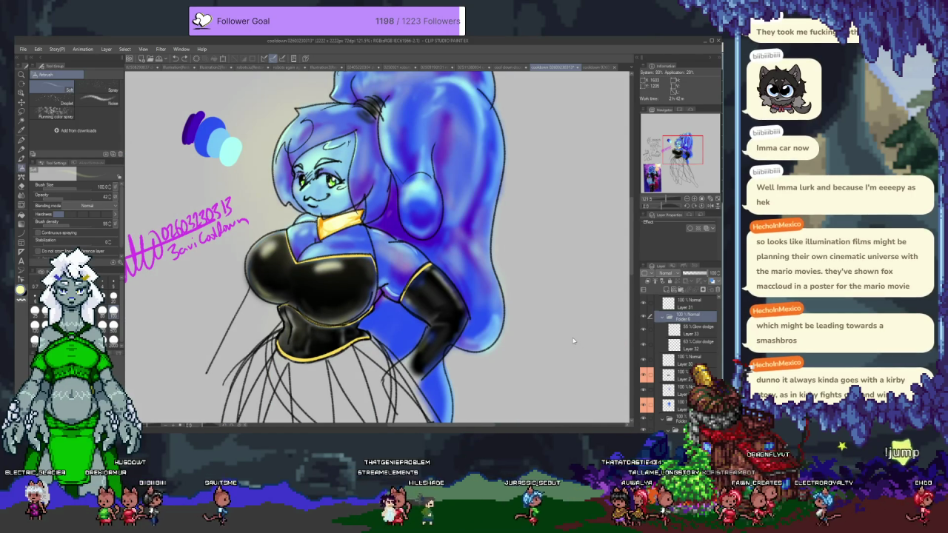
key(ctrl+y)
key(ctrl+z)
key(ctrl+y)
key(ctrl+z)
key(ctrl+y)
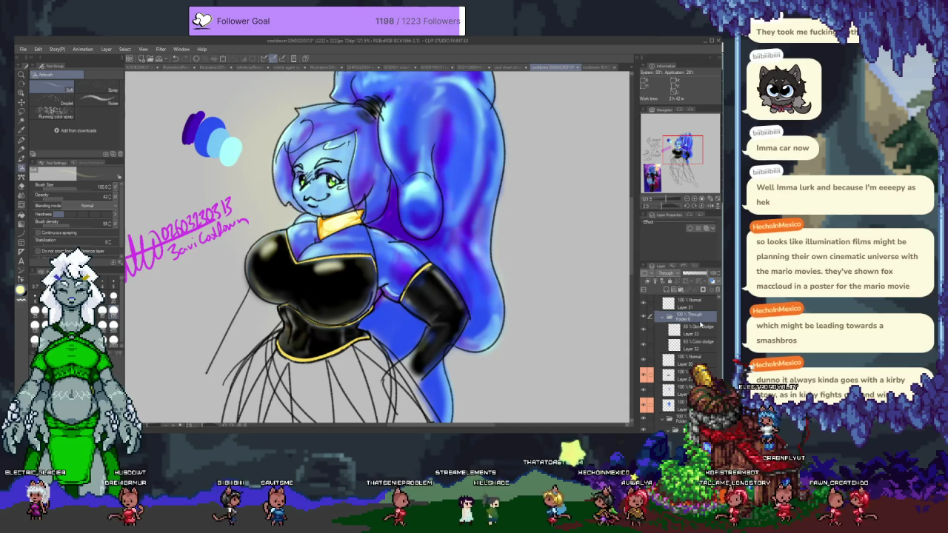
key(ctrl+z)
key(ctrl+g)
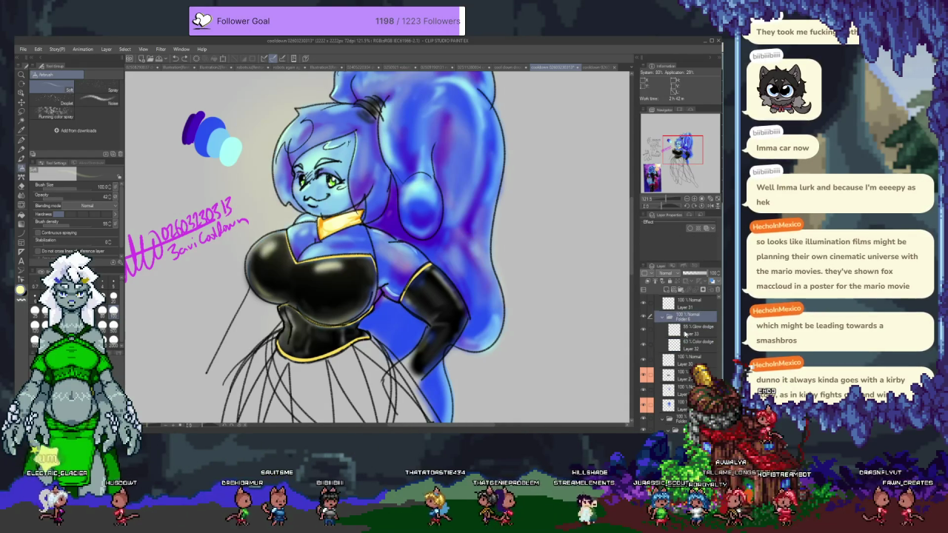
key(ctrl+z)
key(ctrl+y)
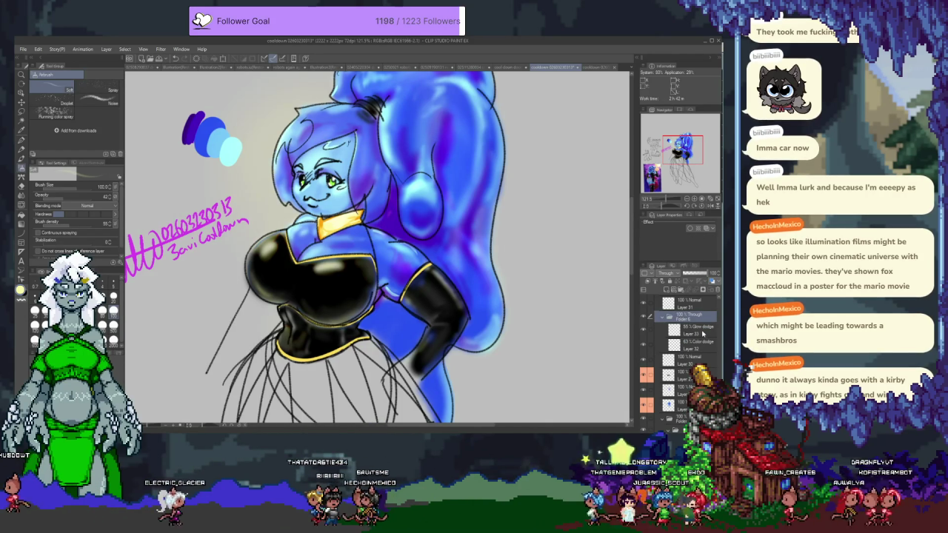
click(701, 331)
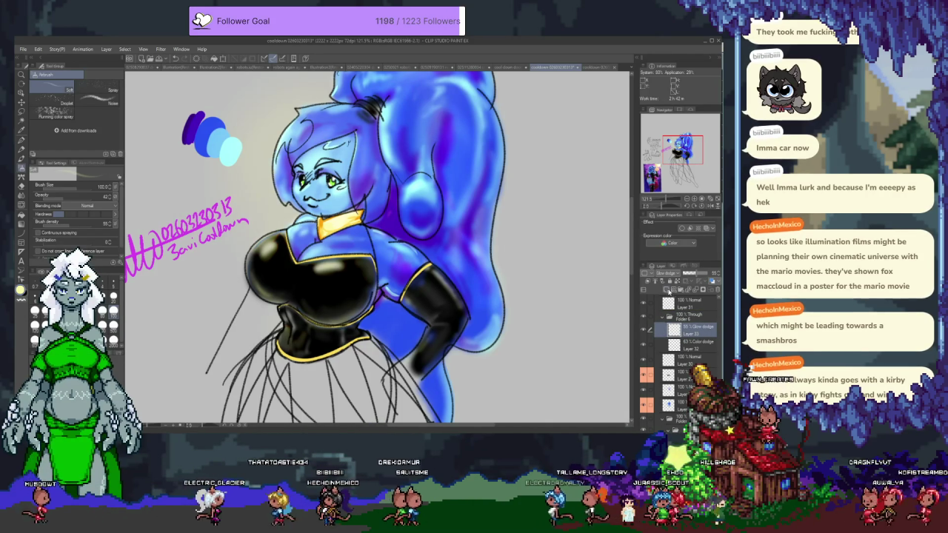
Add Layer 34 in Folder 6 set to Color burn and pick purple
click(669, 291)
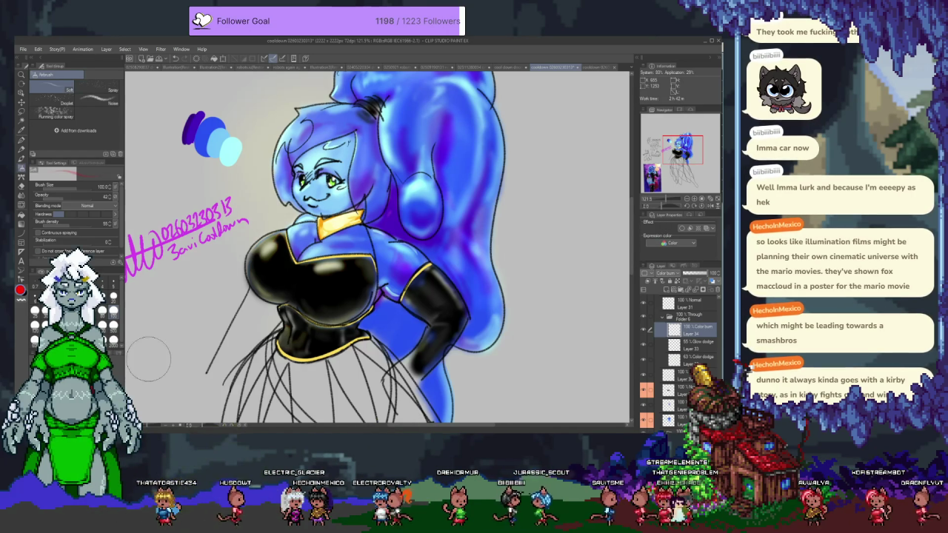
scroll(320, 288, down, 1)
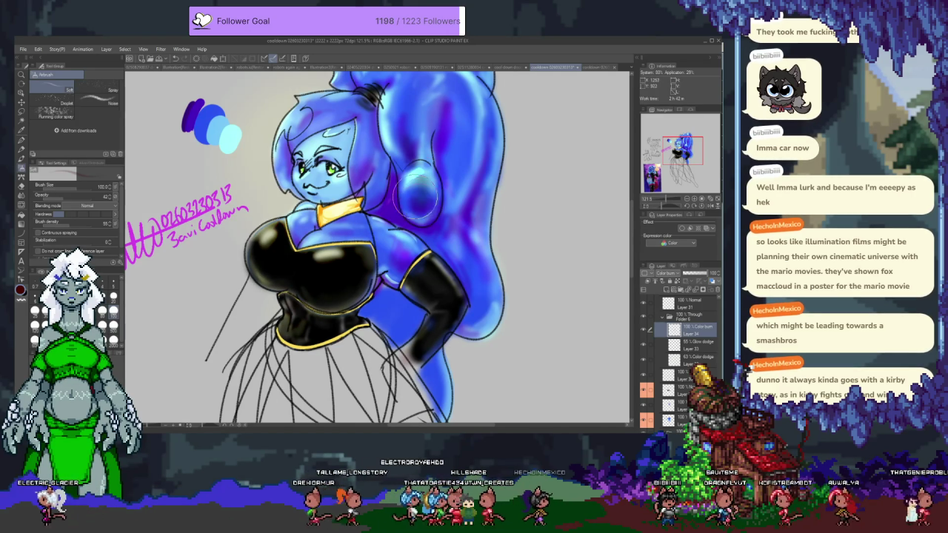
mouse_move(417, 197)
mouse_down()
mouse_move(410, 256)
mouse_move(389, 262)
mouse_up()
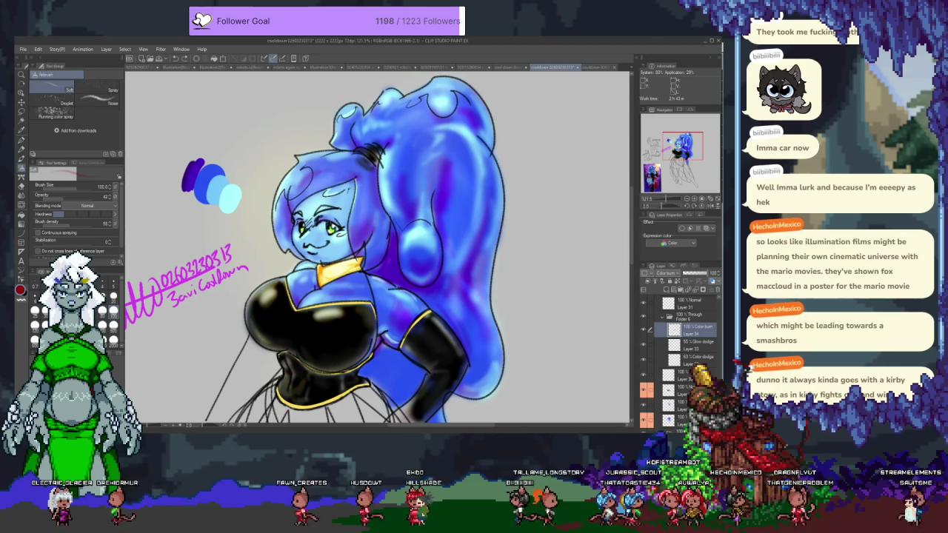
alt+click(347, 229)
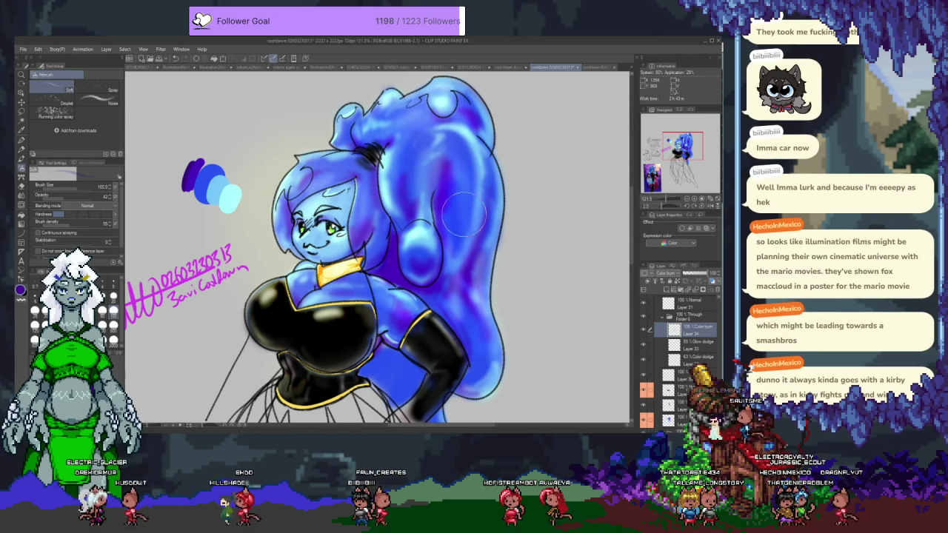
Airbrush deeper purple shadow on the hair below the arm, undoing a stray chest stroke
scroll(445, 237, down, 2)
scroll(415, 259, down, 2)
mouse_move(385, 274)
mouse_down()
mouse_move(433, 303)
mouse_move(391, 330)
mouse_up()
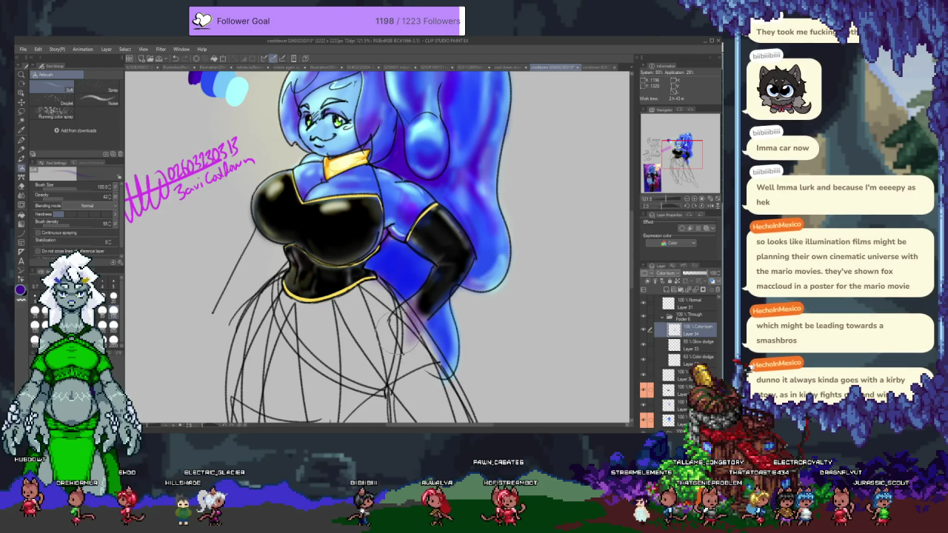
scroll(393, 315, up, 2)
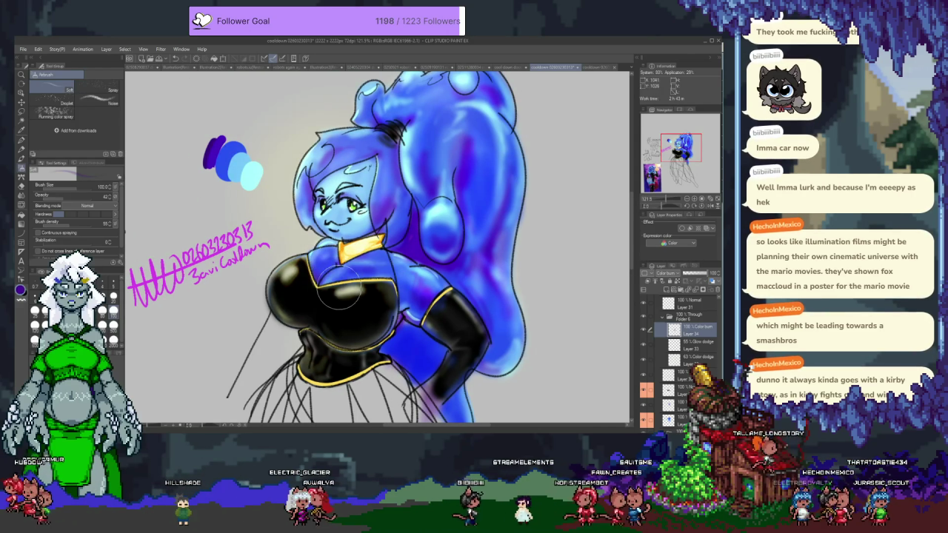
drag(315, 267, 389, 259)
key(ctrl+z)
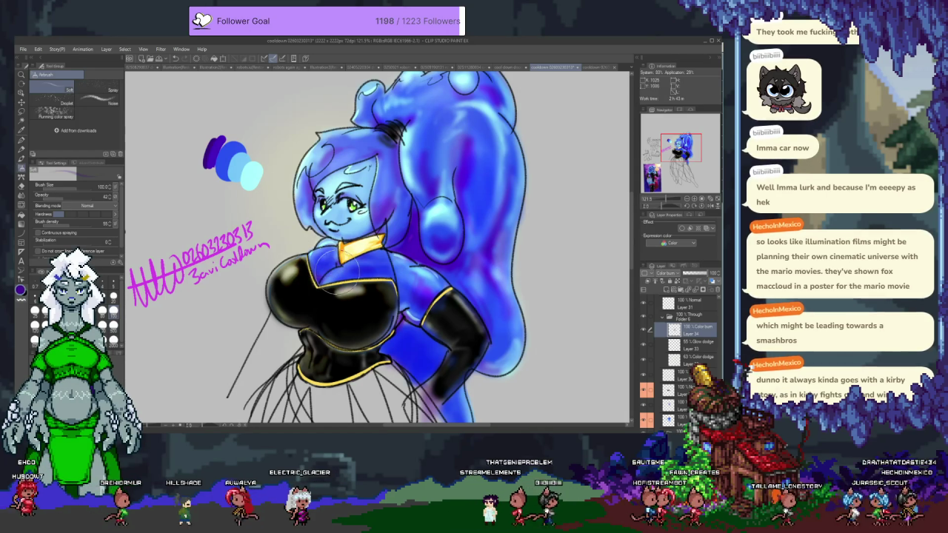
key(e)
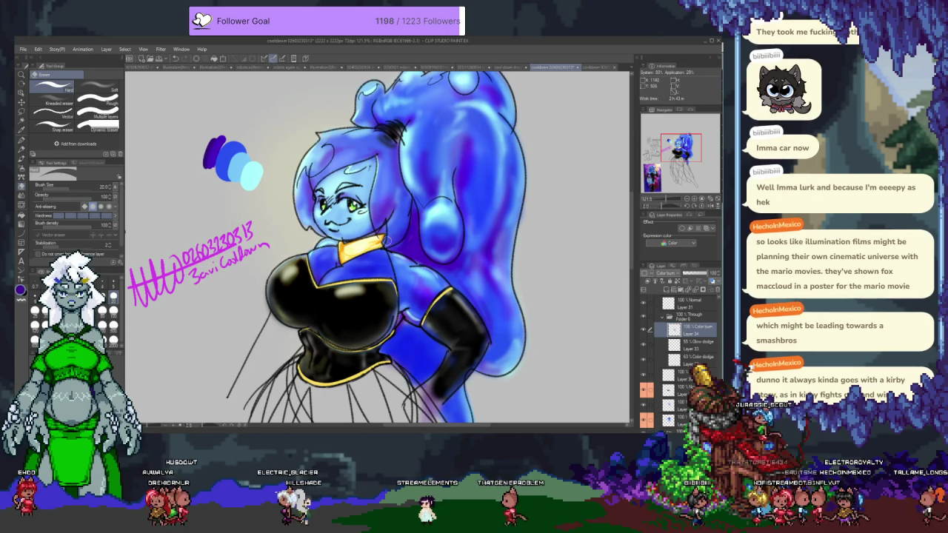
key(b)
key(b)
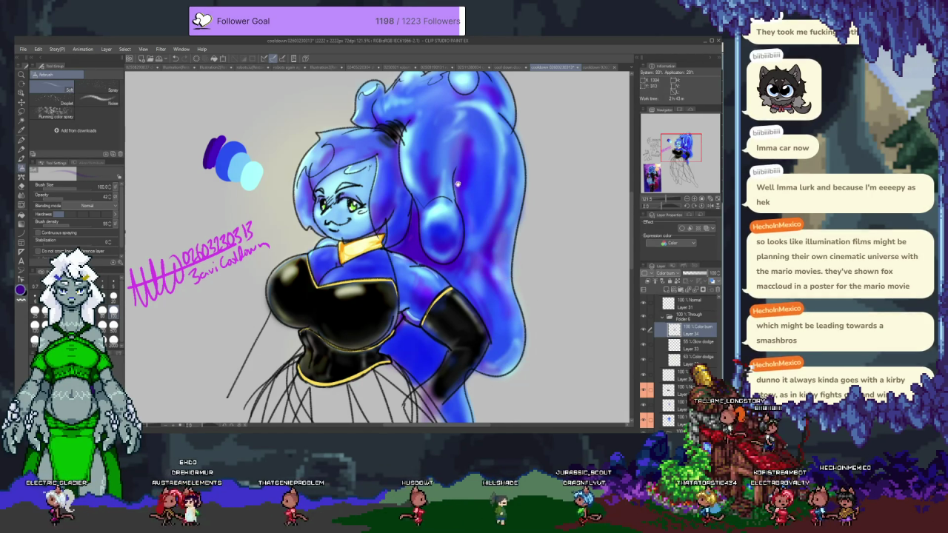
scroll(444, 237, up, 2)
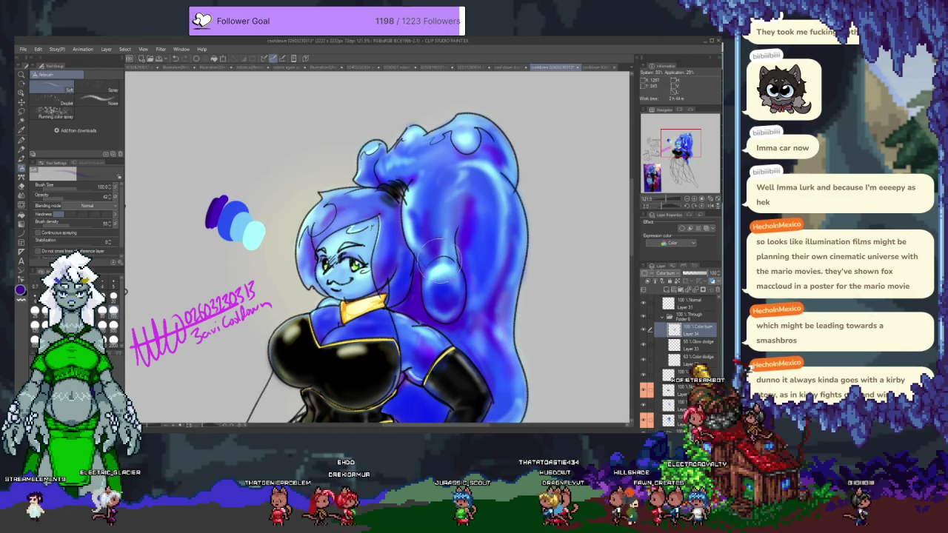
scroll(456, 252, down, 3)
scroll(436, 280, down, 2)
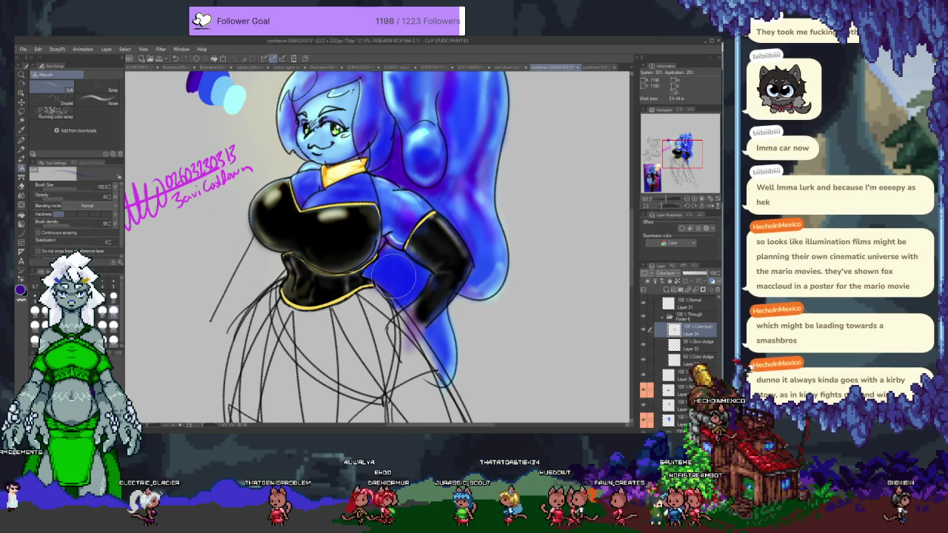
scroll(433, 281, up, 2)
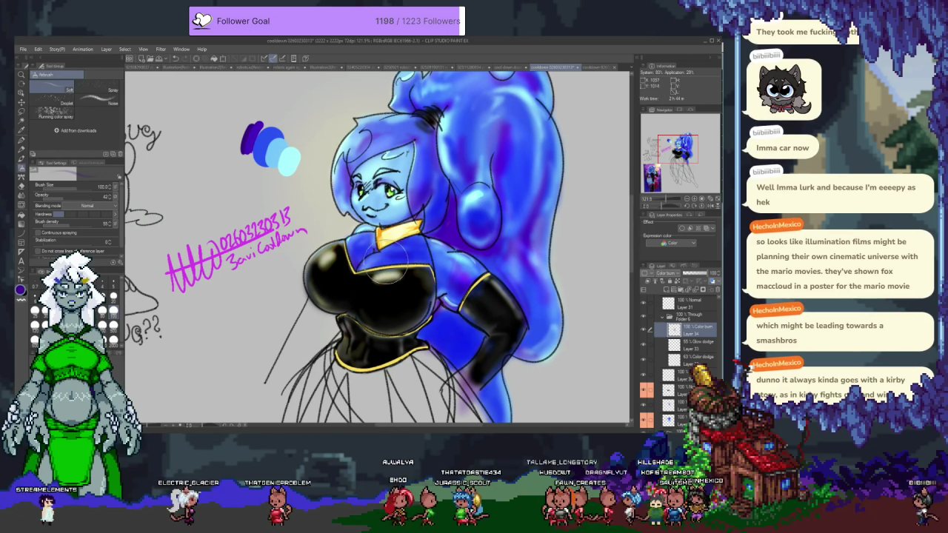
key(alt+bracketleft)
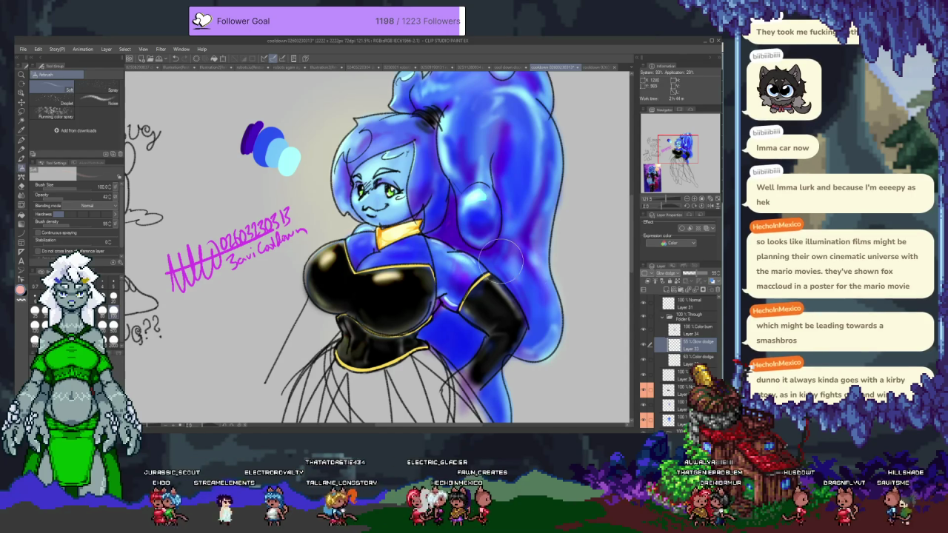
scroll(447, 169, up, 3)
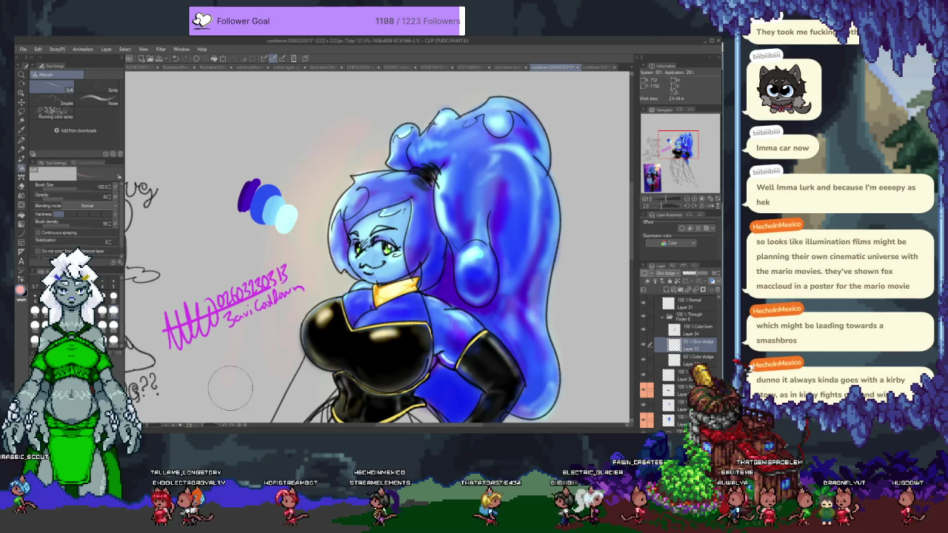
scroll(326, 194, up, 3)
drag(326, 194, 482, 110)
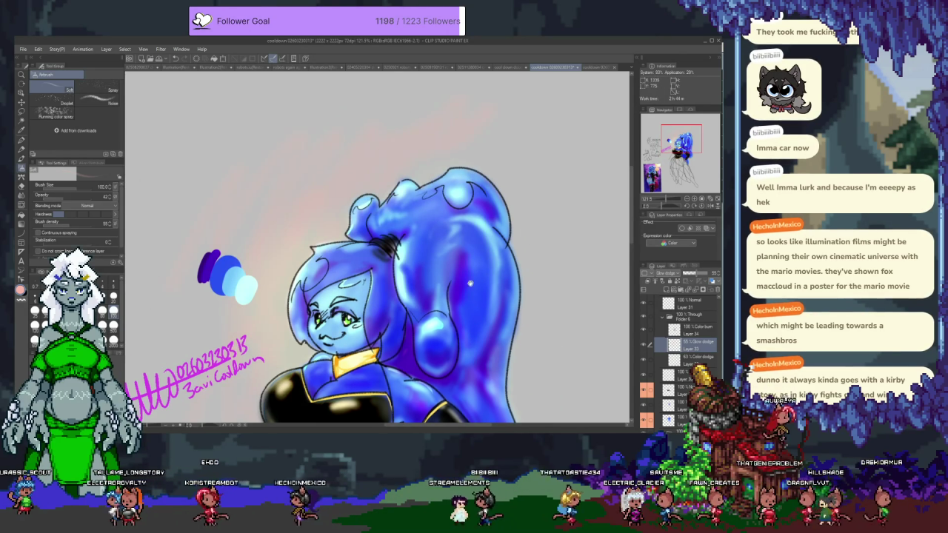
scroll(284, 200, right, 2)
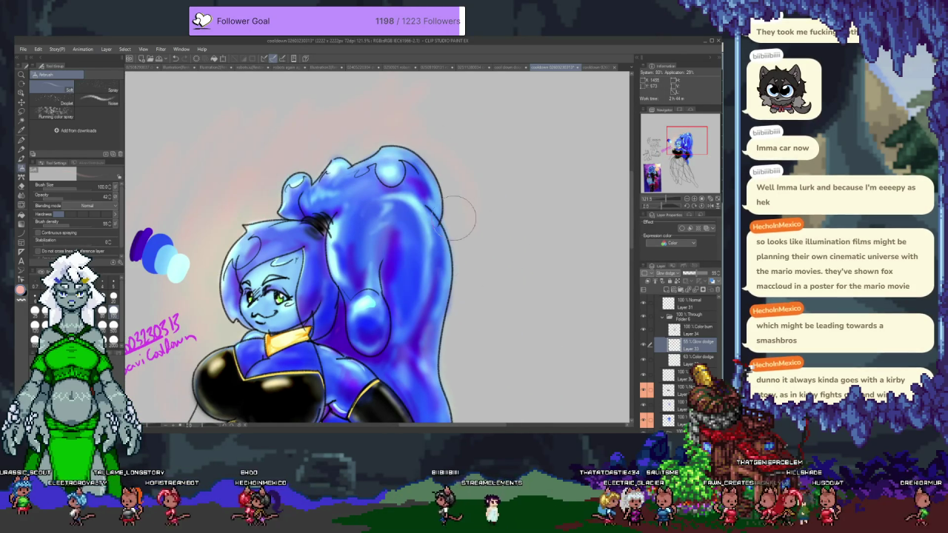
scroll(370, 172, down, 5)
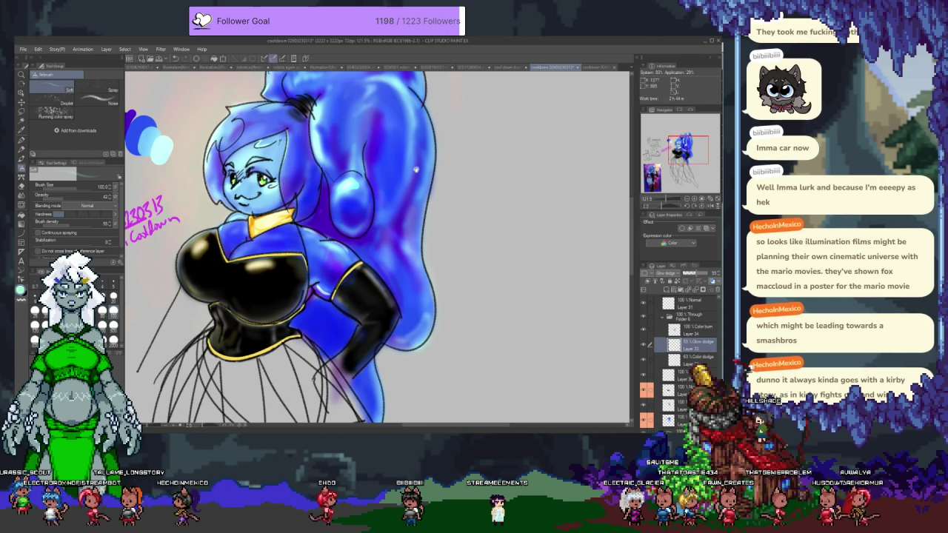
scroll(416, 169, up, 3)
scroll(425, 112, up, 3)
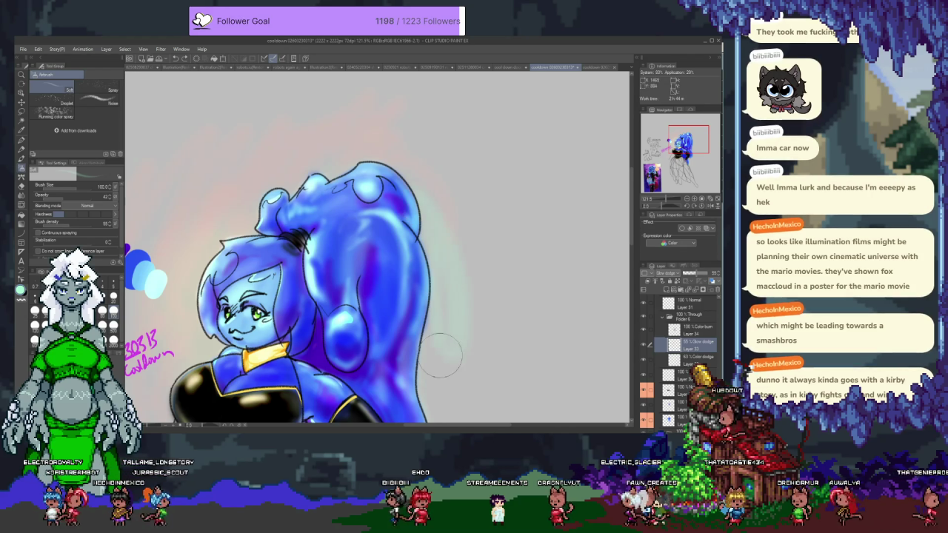
scroll(463, 160, down, 3)
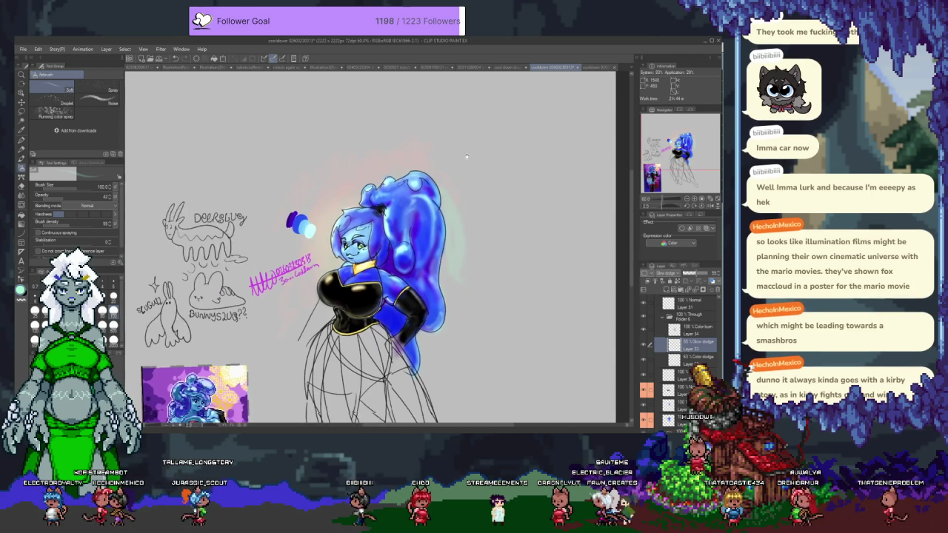
scroll(466, 157, up, 2)
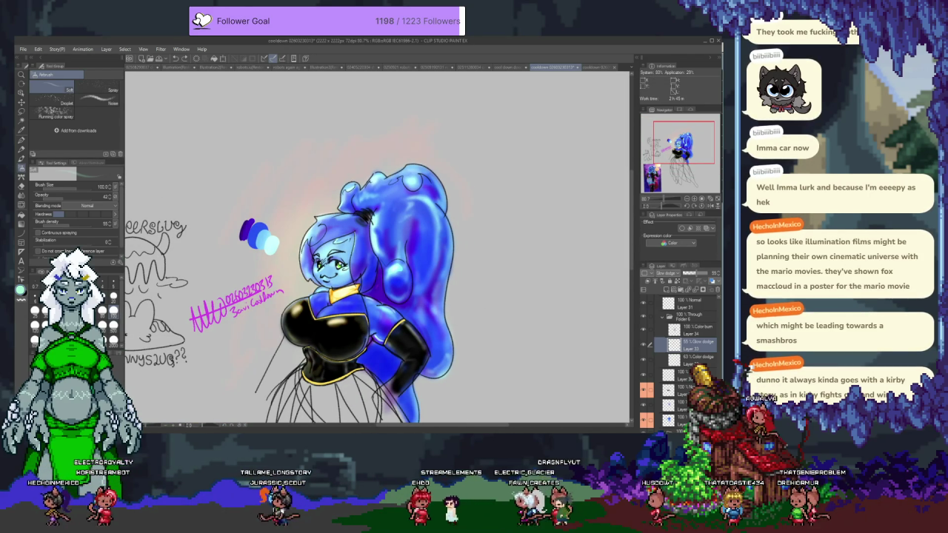
key(bracketright)
key(bracketright)
key(bracketright)
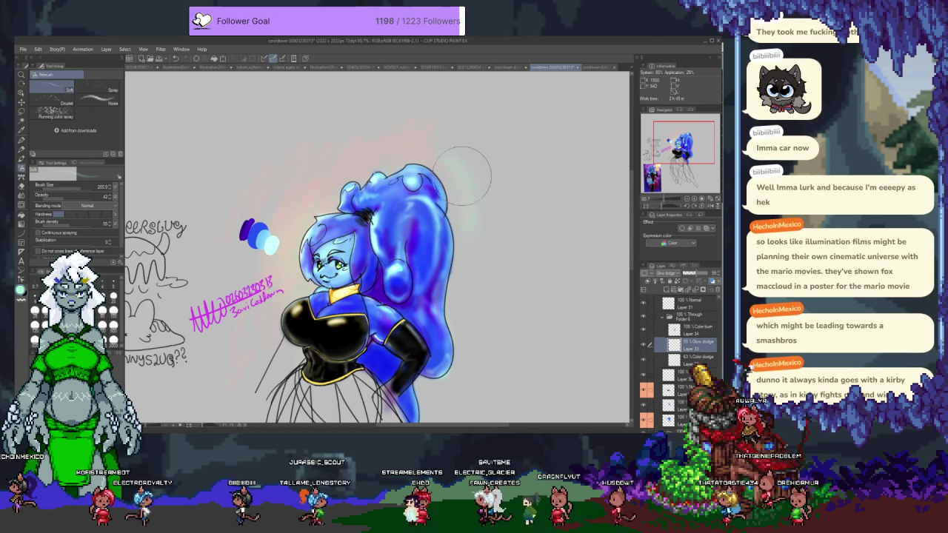
scroll(448, 267, down, 3)
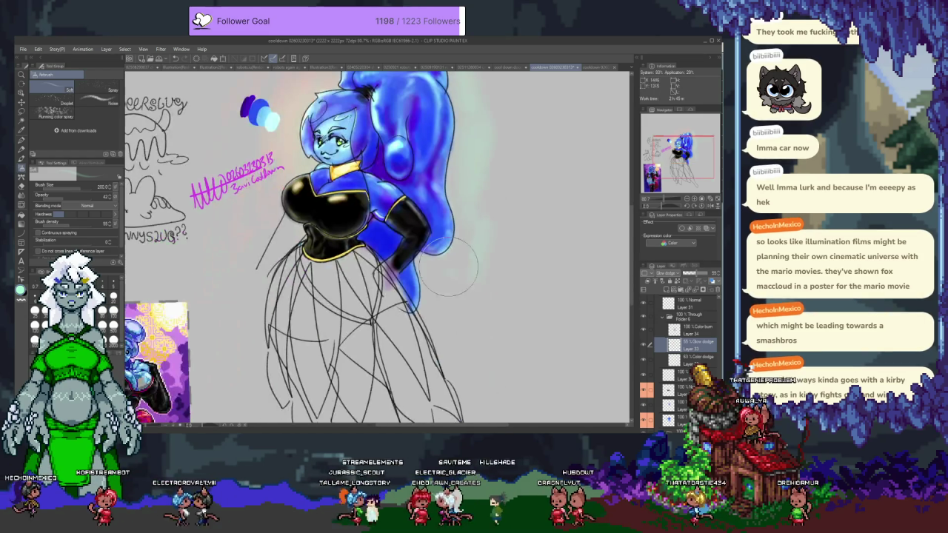
scroll(472, 217, up, 5)
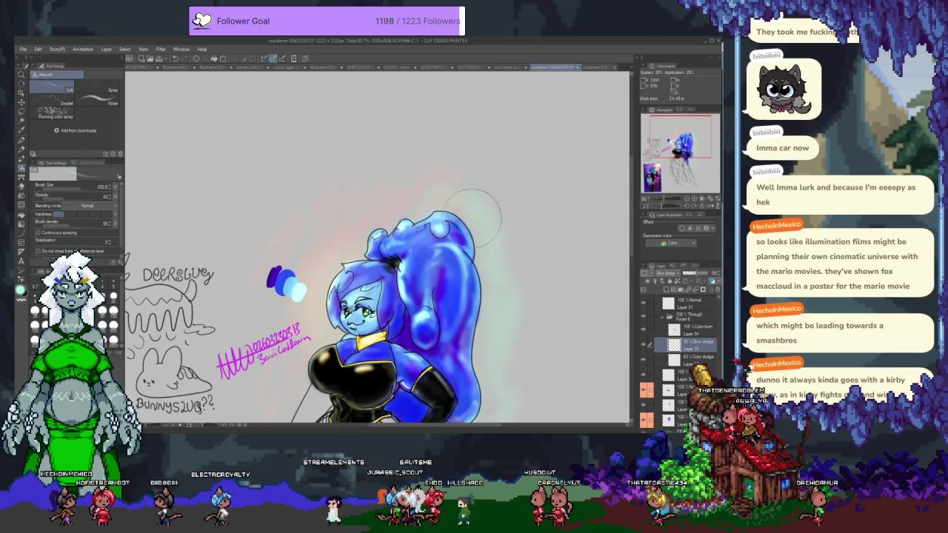
scroll(326, 296, down, 4)
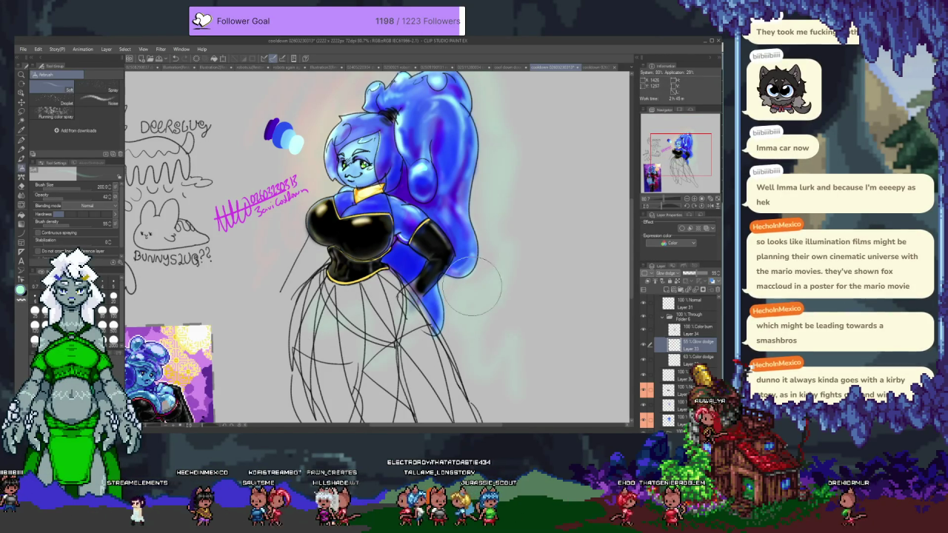
scroll(496, 307, up, 2)
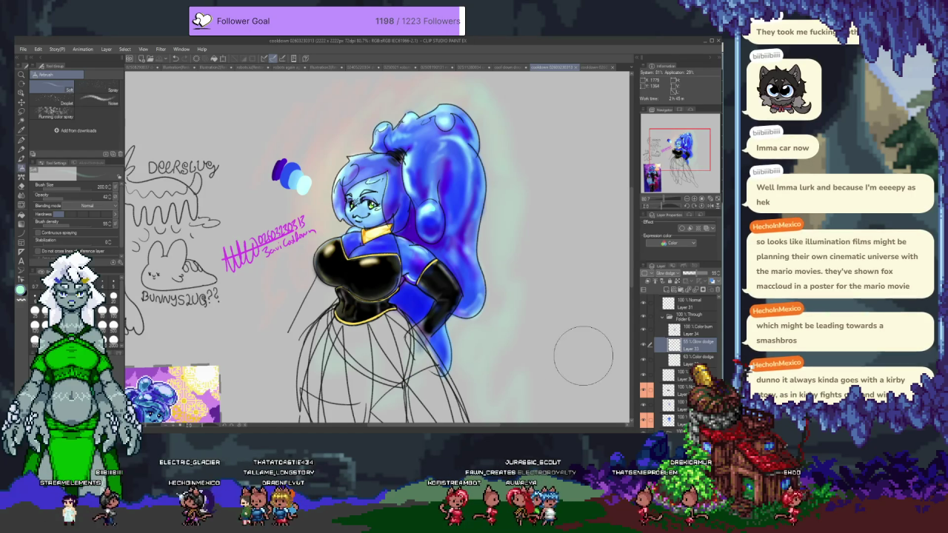
click(689, 330)
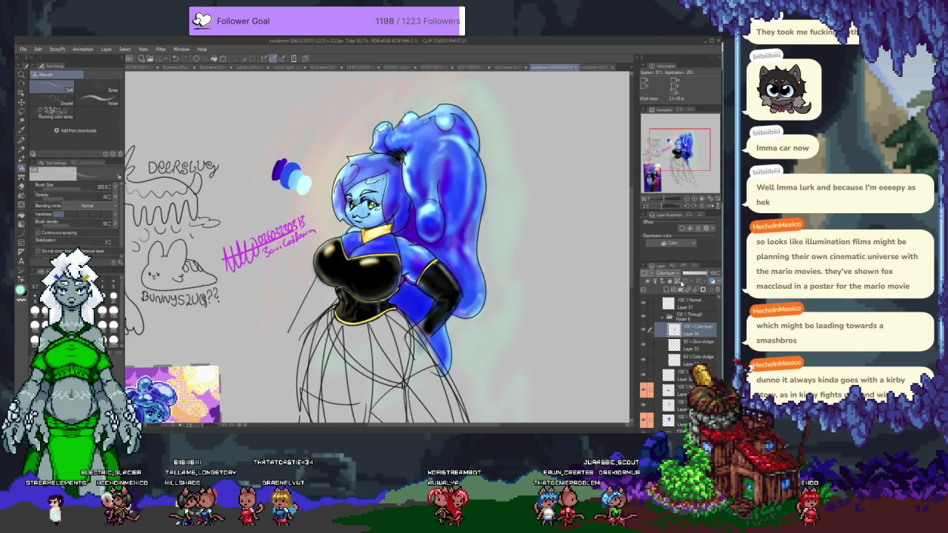
Enable Layer color on the Color burn layer, trying yellow-green, blue and magenta before settling on orange
click(707, 227)
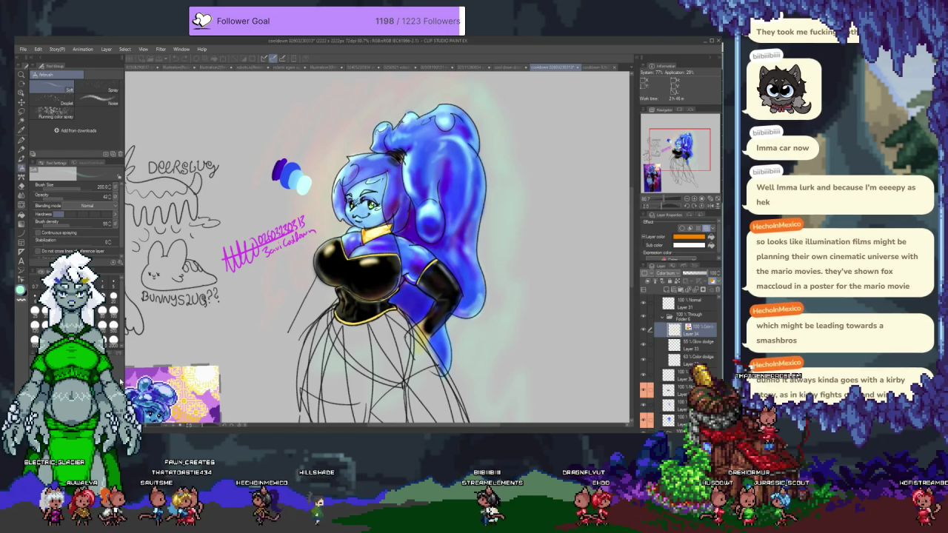
drag(120, 381, 120, 365)
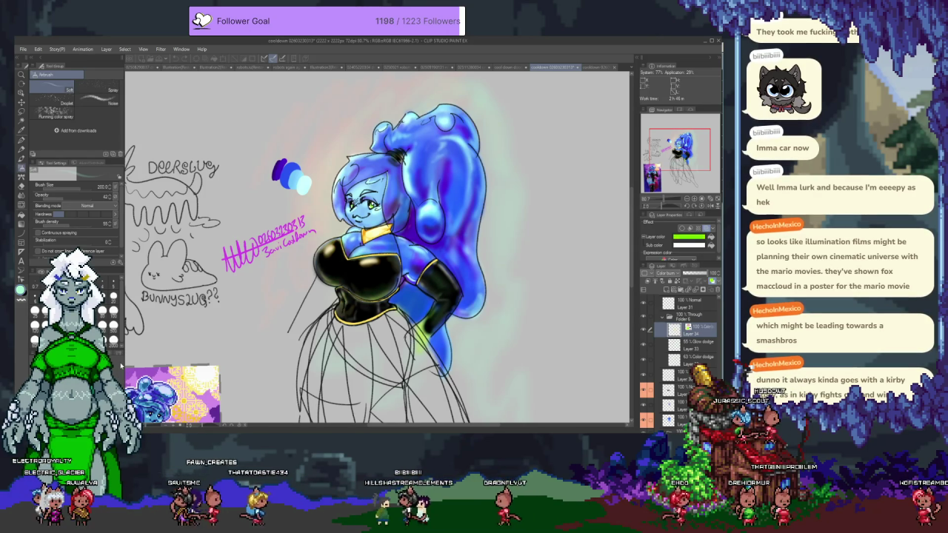
drag(121, 366, 123, 311)
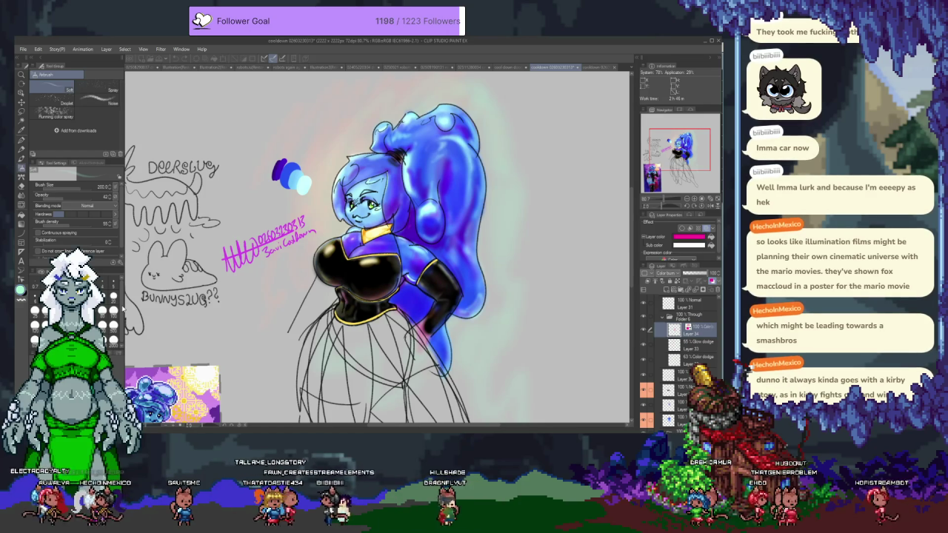
drag(123, 311, 122, 411)
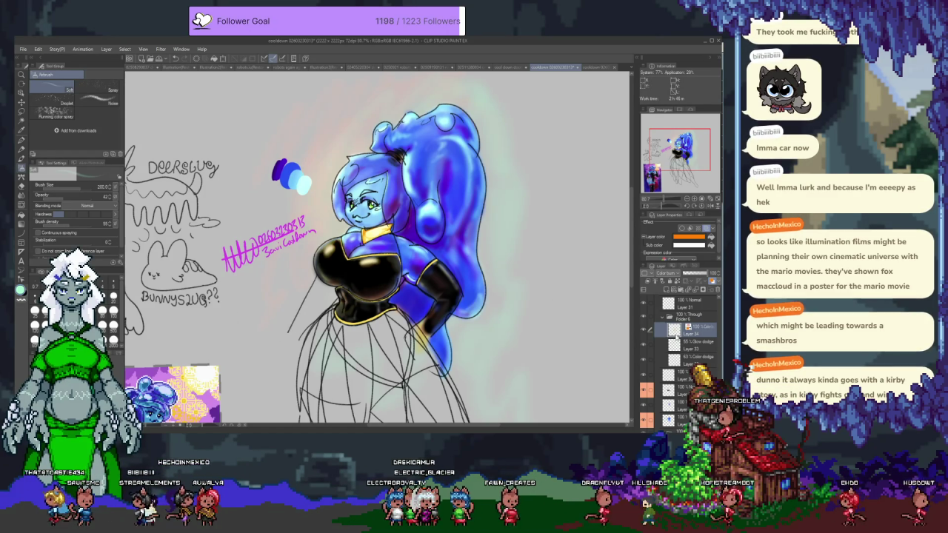
scroll(675, 334, up, 2)
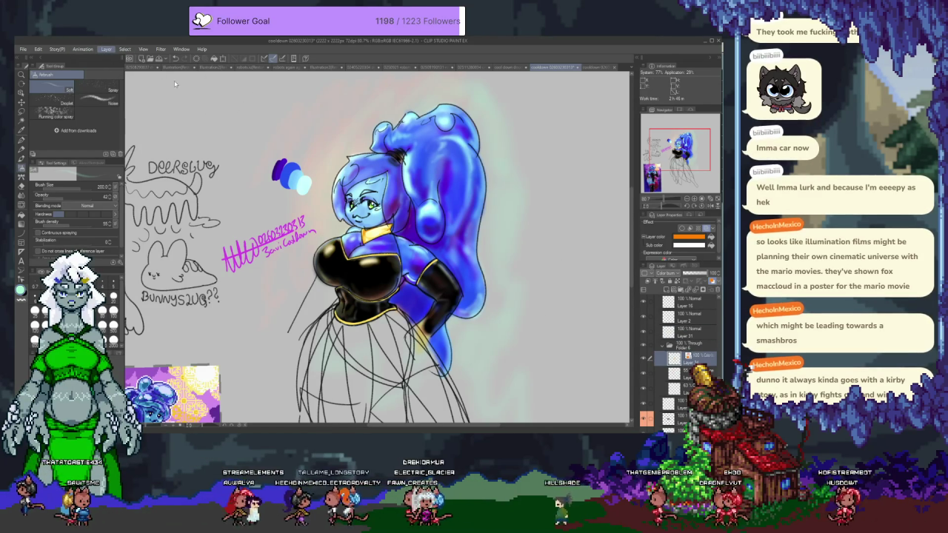
Adjust Hue/Saturation/Luminosity hue and saturation until the hair turns hot magenta-pink, then apply it
click(245, 87)
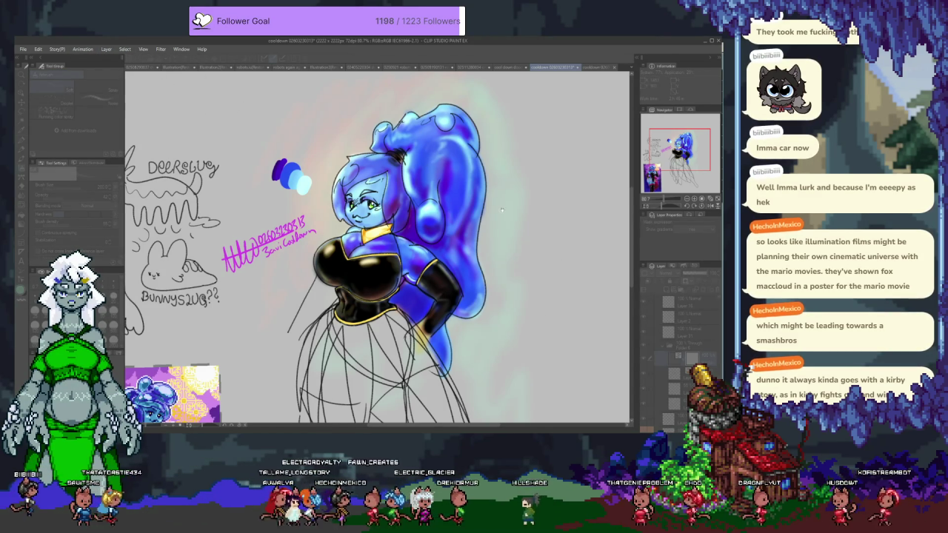
mouse_move(414, 154)
mouse_down()
mouse_move(460, 154)
mouse_move(401, 158)
mouse_up()
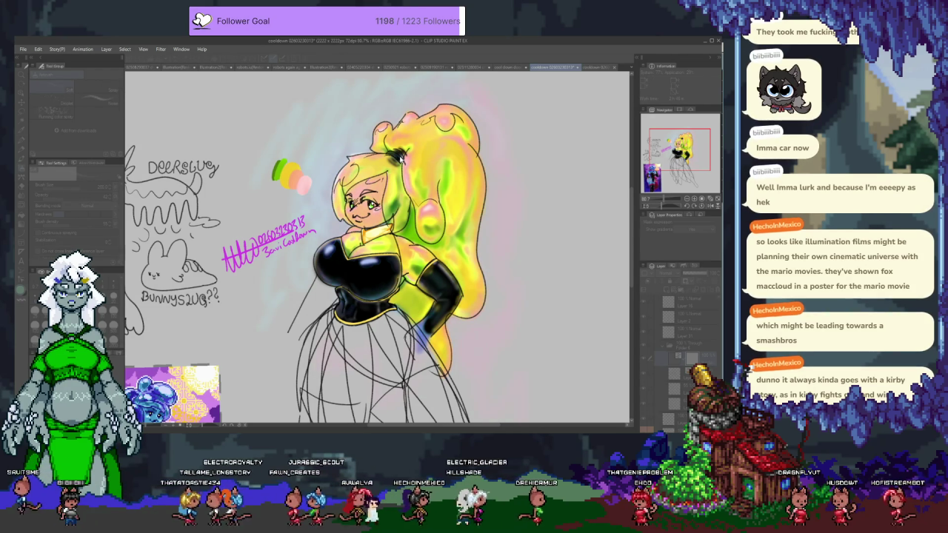
drag(401, 159, 512, 160)
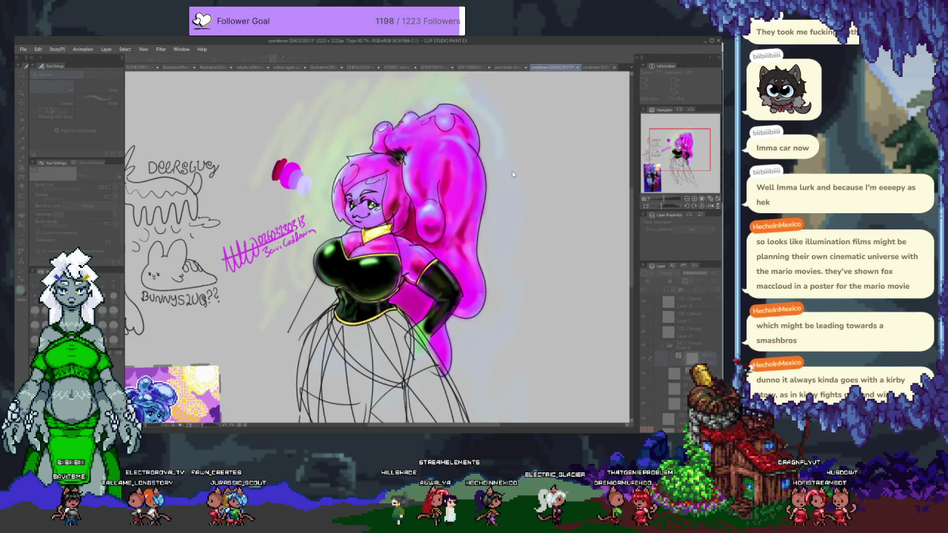
mouse_move(514, 172)
mouse_down()
mouse_move(462, 174)
mouse_move(480, 191)
mouse_up()
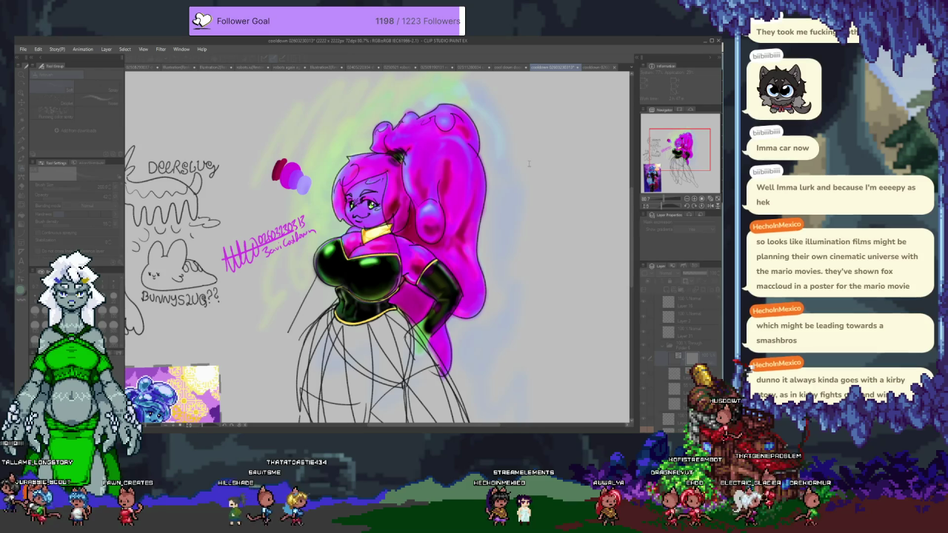
key(ctrl+z)
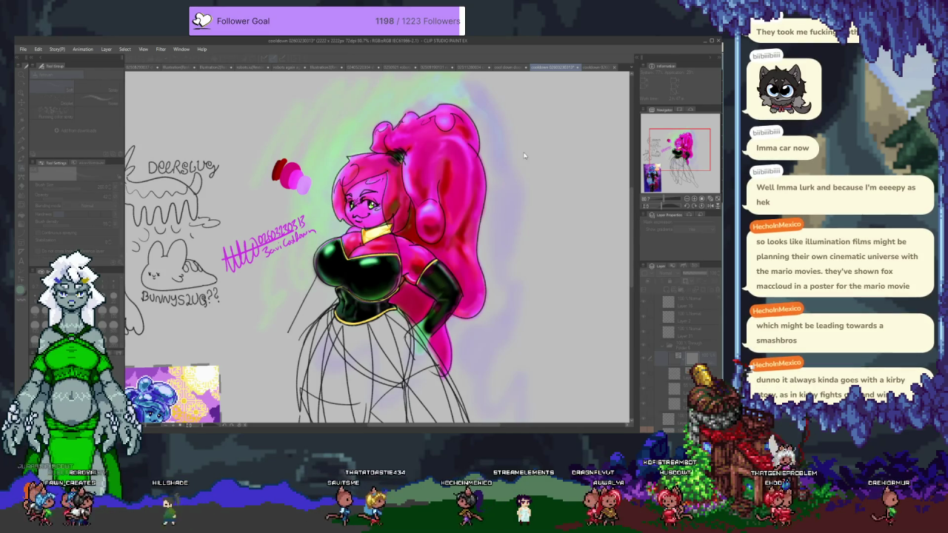
key(ctrl+z)
key(ctrl+y)
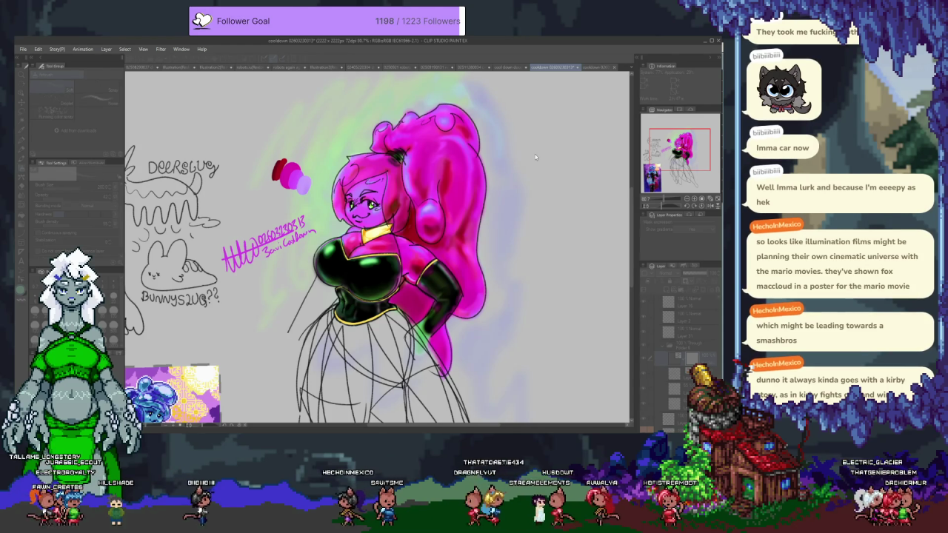
mouse_move(530, 150)
mouse_down()
mouse_move(566, 151)
mouse_move(527, 154)
mouse_up()
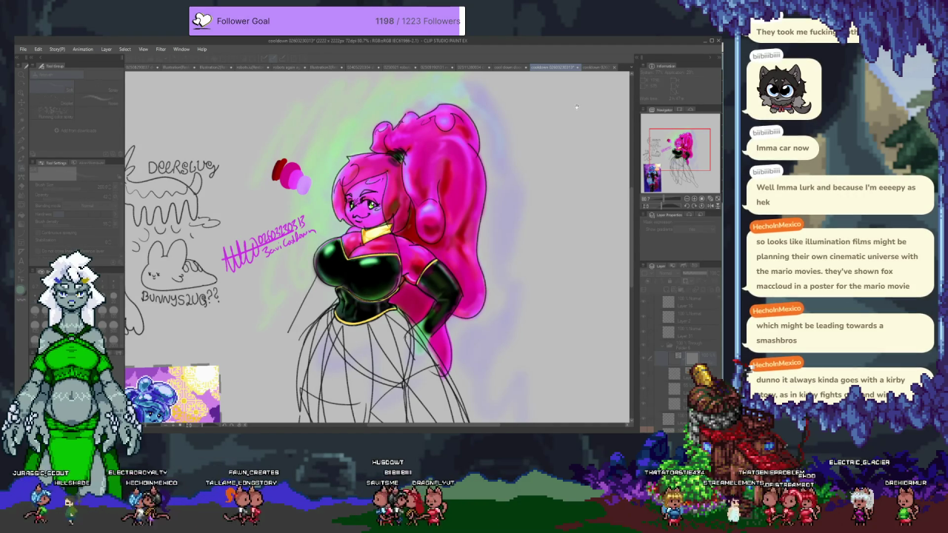
key(Return)
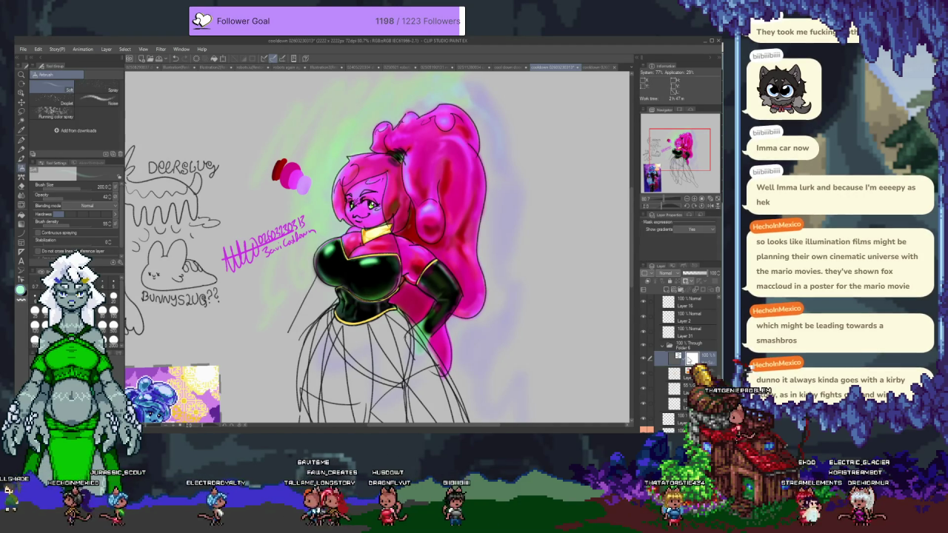
Airbrush lavender-blue over the face and purple over the hair, then hide the recolour layer to compare
key(p)
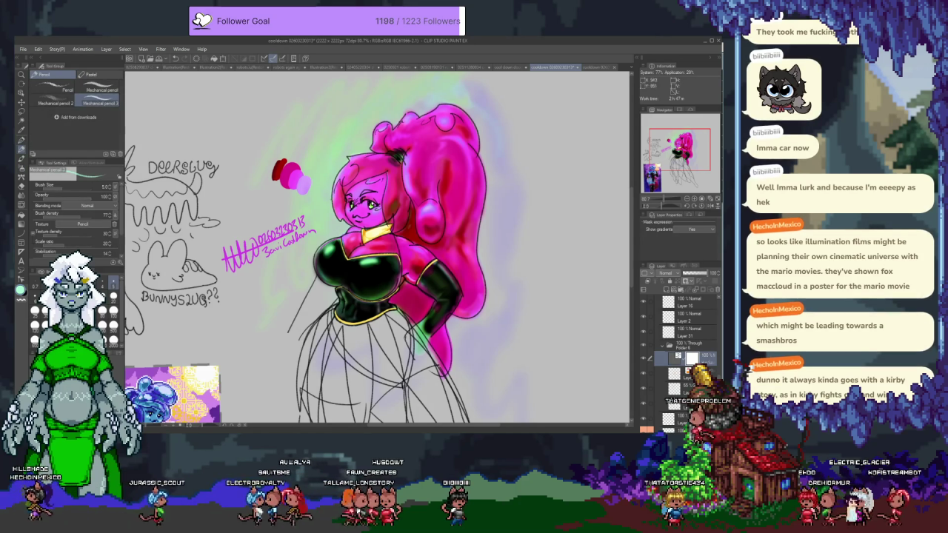
key(p)
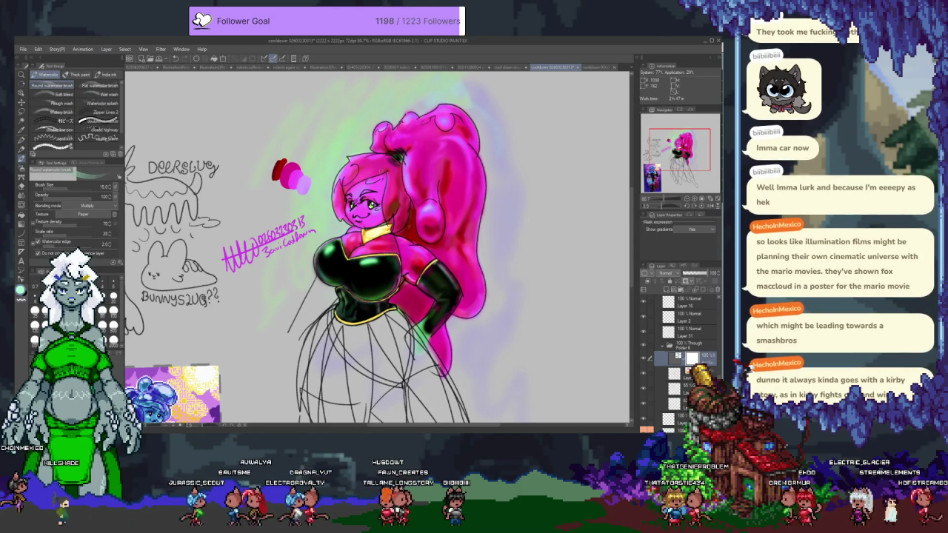
key(b)
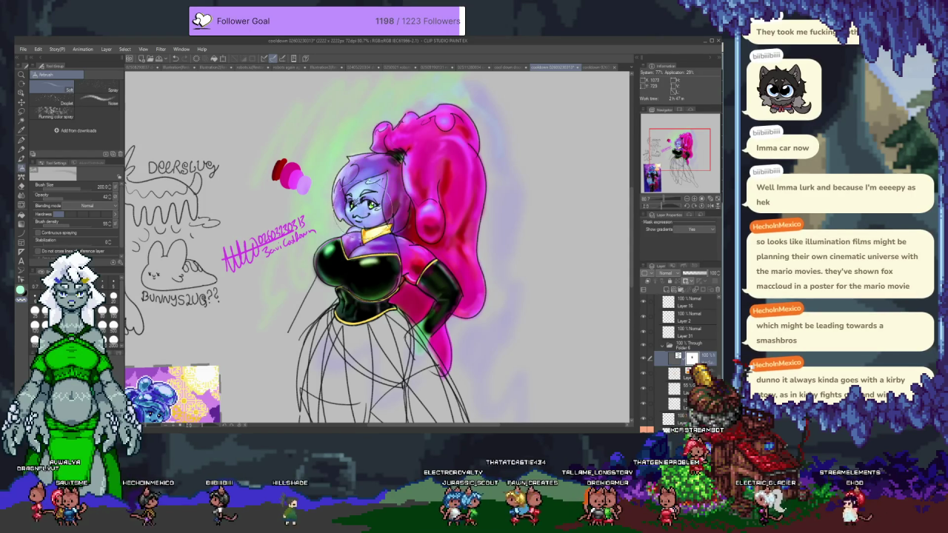
drag(433, 137, 443, 217)
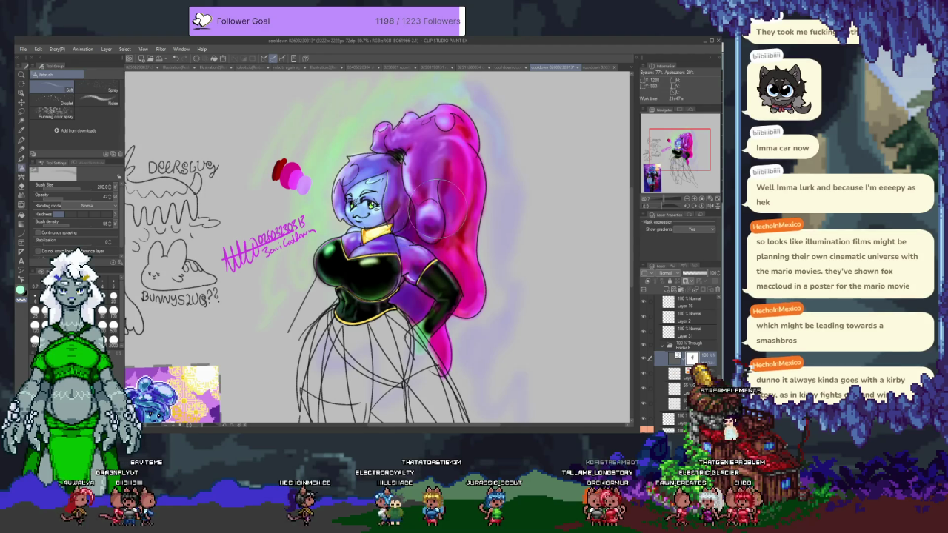
drag(459, 172, 456, 199)
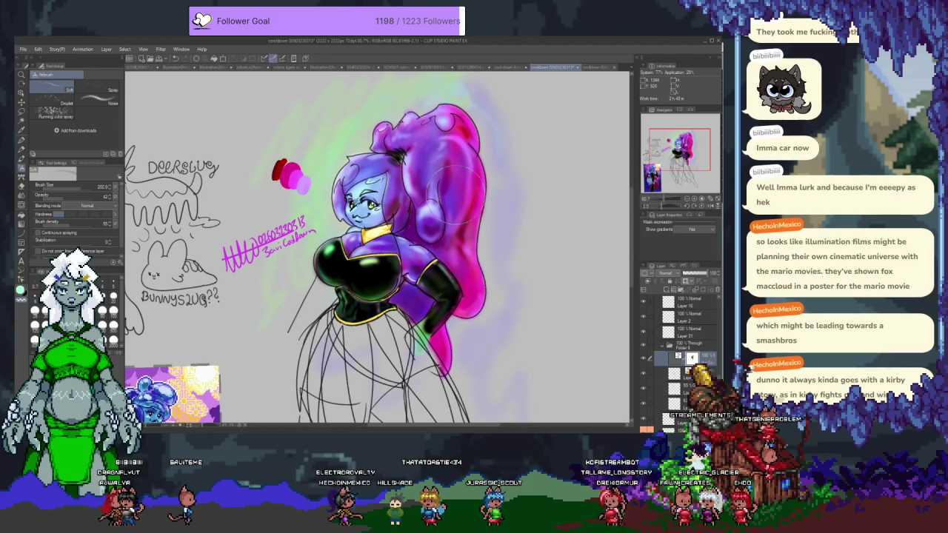
drag(448, 145, 437, 134)
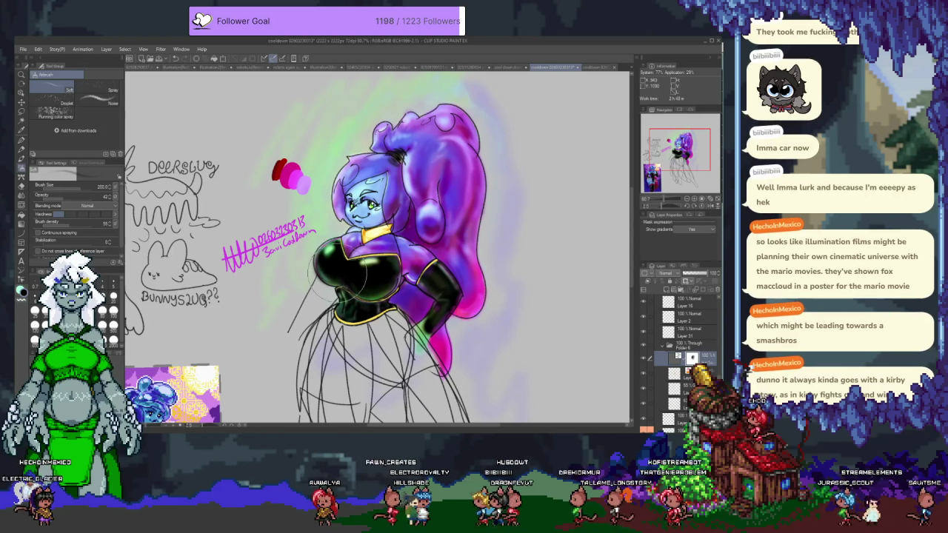
click(647, 359)
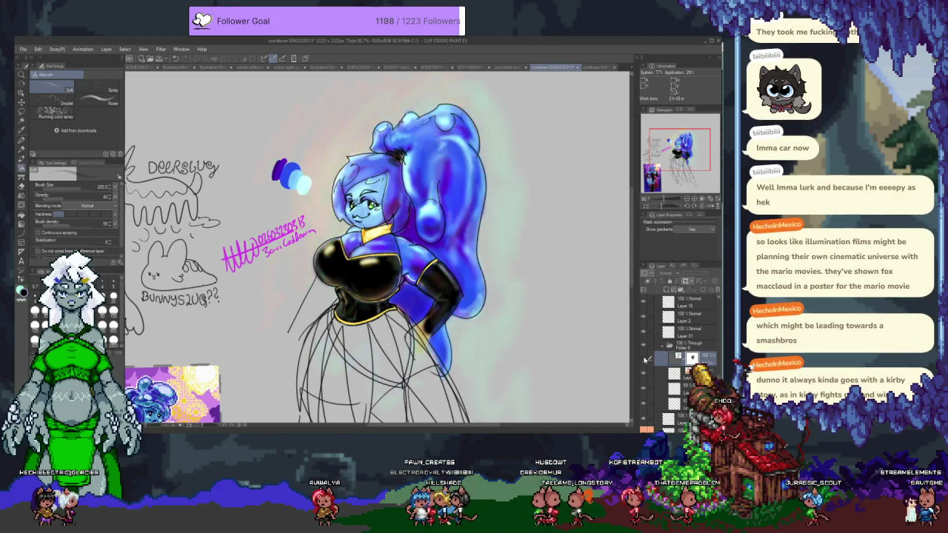
Show the purple recolour layer again and hide the skirt sketch and lower bodice folder
click(646, 362)
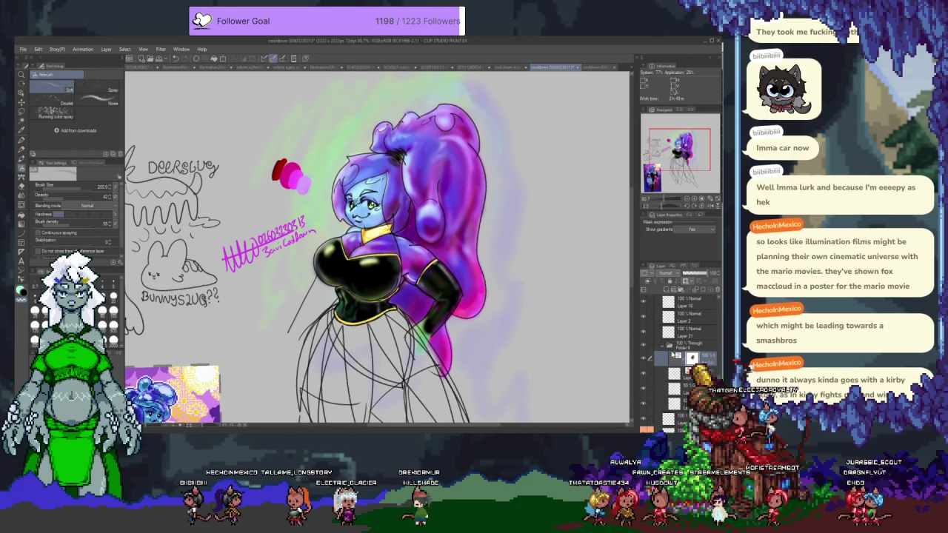
scroll(665, 345, up, 3)
scroll(665, 345, up, 2)
scroll(662, 343, up, 2)
scroll(661, 342, up, 2)
scroll(660, 342, up, 2)
scroll(660, 341, up, 2)
click(645, 351)
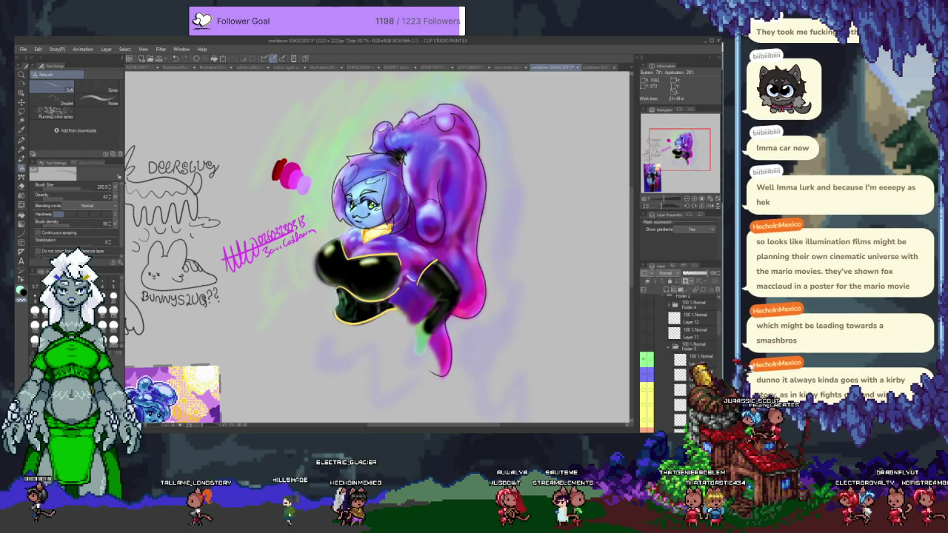
Make the hair/head and lower-body/skirt line sketch layers visible
scroll(371, 187, up, 3)
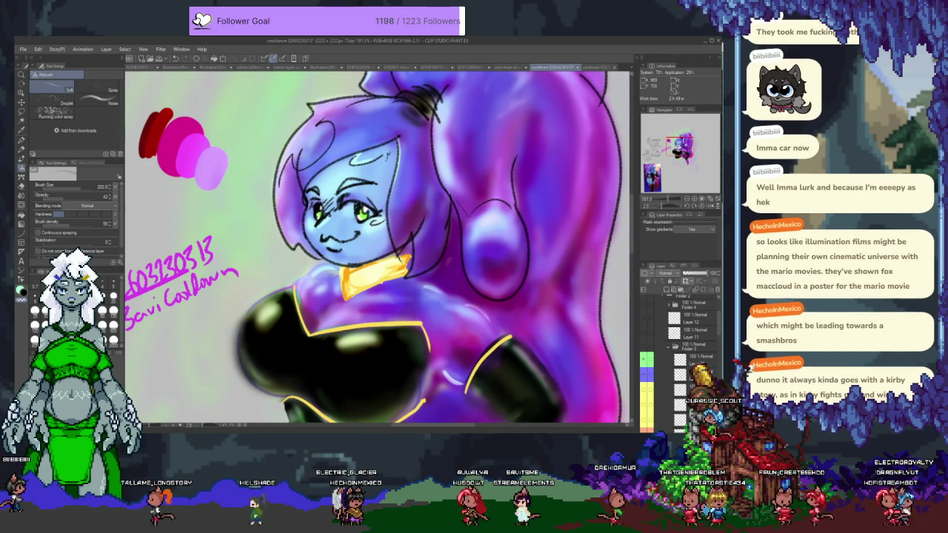
click(645, 281)
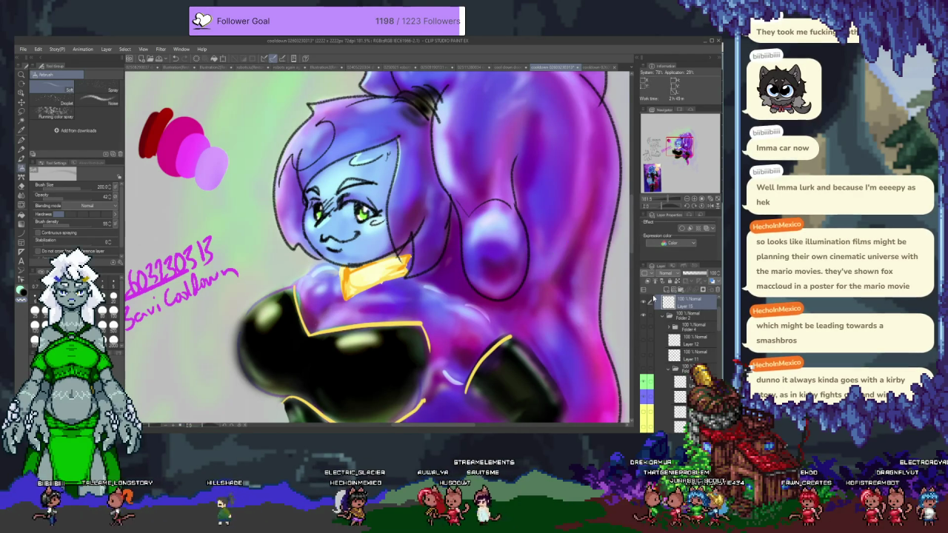
scroll(445, 203, down, 2)
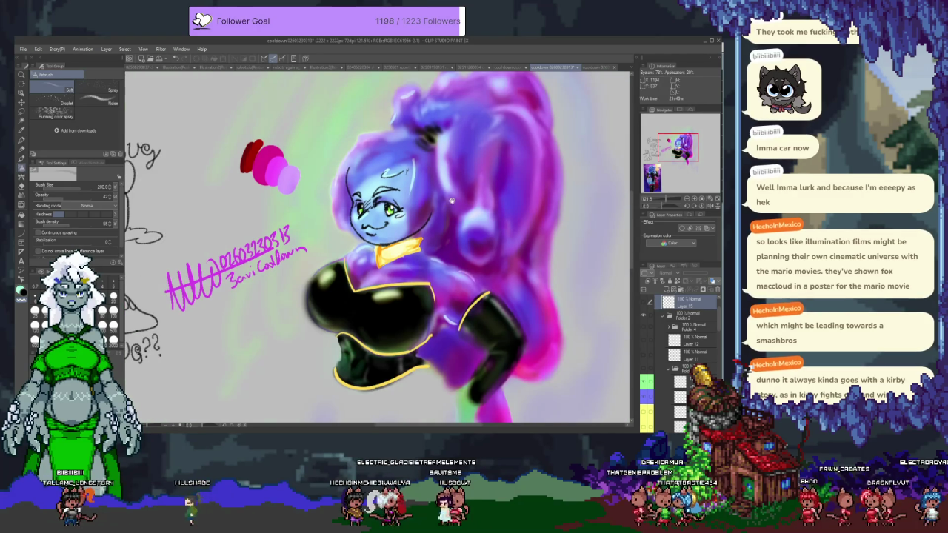
drag(451, 201, 443, 214)
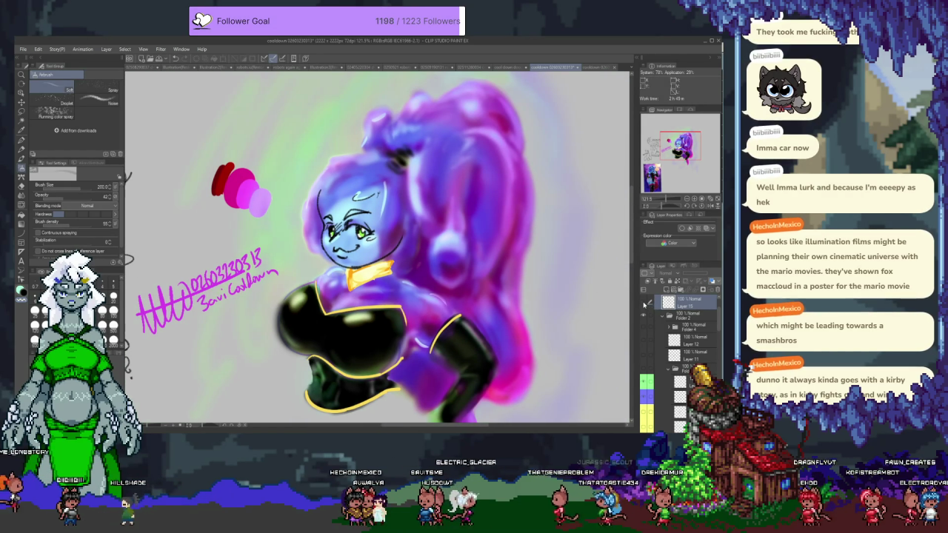
click(645, 304)
scroll(516, 229, down, 2)
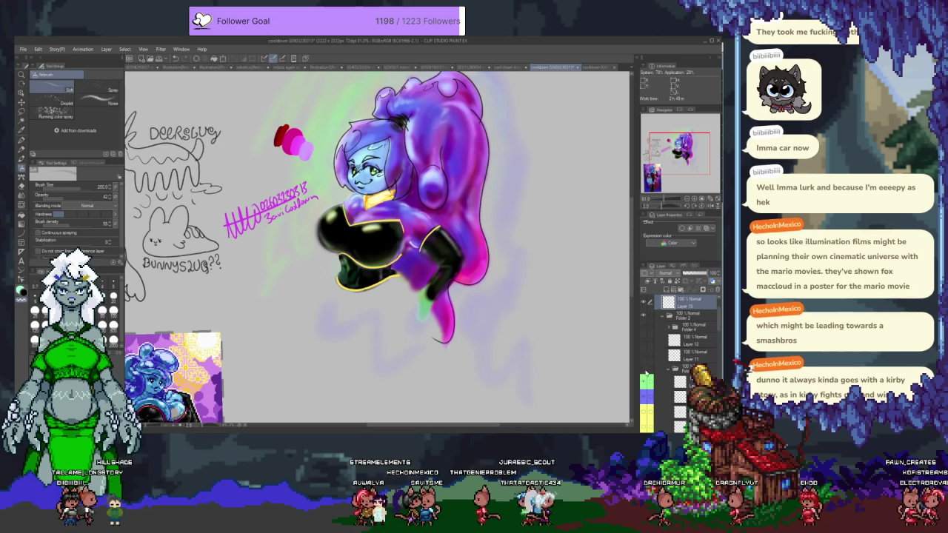
click(644, 369)
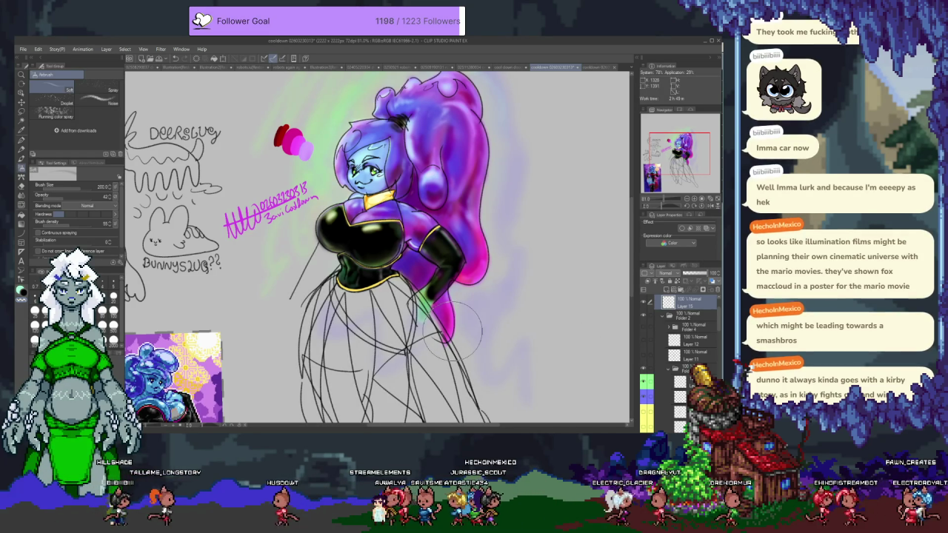
Select the mask layer inside Folder 6 in the Layer palette
scroll(453, 330, down, 1)
scroll(445, 281, down, 1)
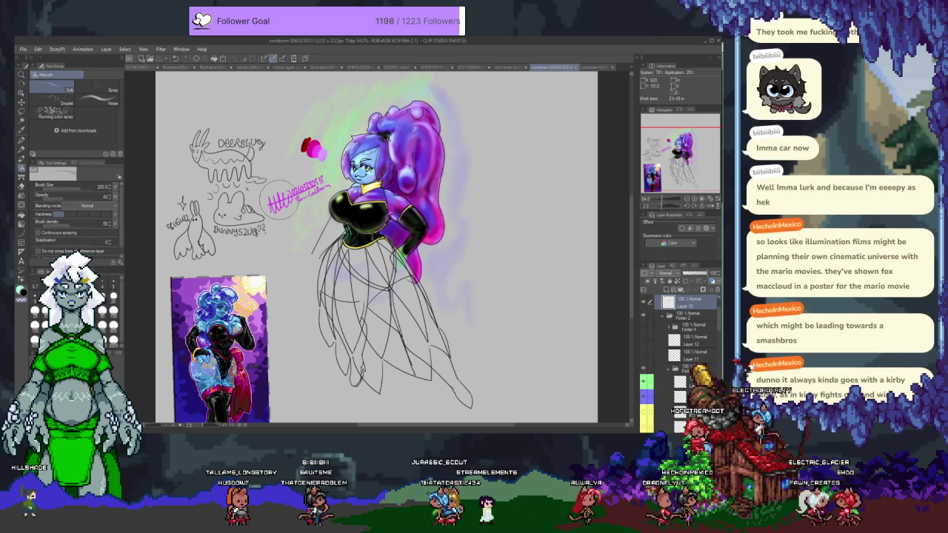
scroll(311, 194, up, 1)
scroll(312, 194, up, 1)
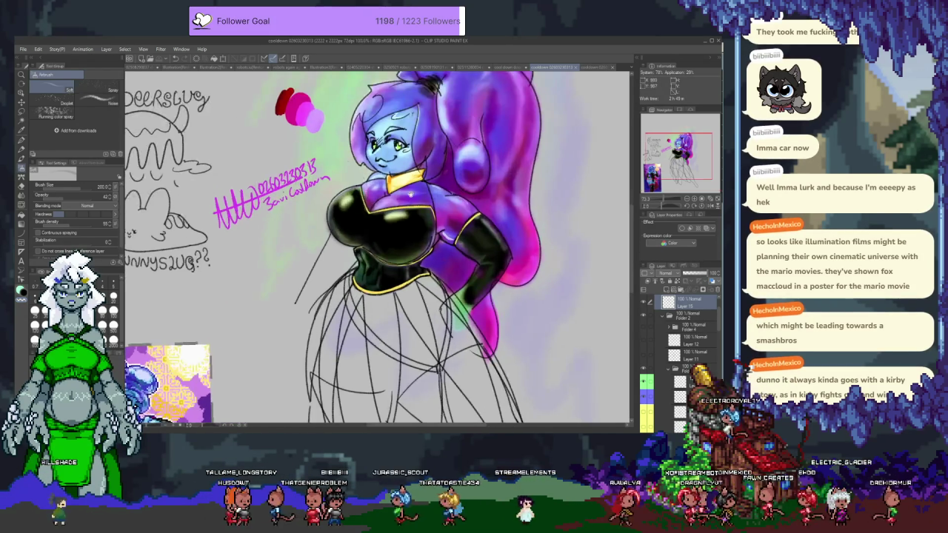
scroll(583, 327, down, 1)
scroll(583, 327, down, 1)
scroll(583, 327, down, 1)
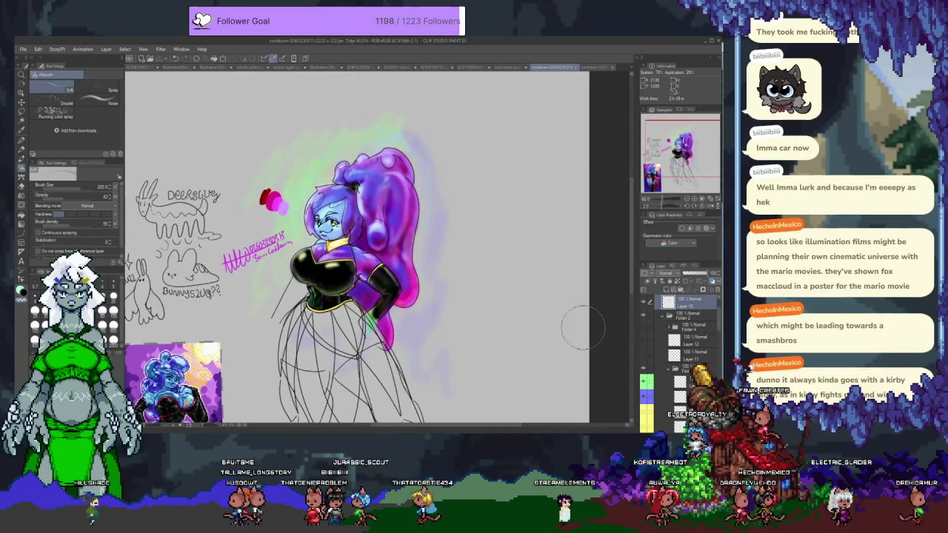
scroll(678, 359, down, 2)
scroll(678, 360, down, 2)
scroll(678, 359, down, 2)
scroll(678, 360, down, 2)
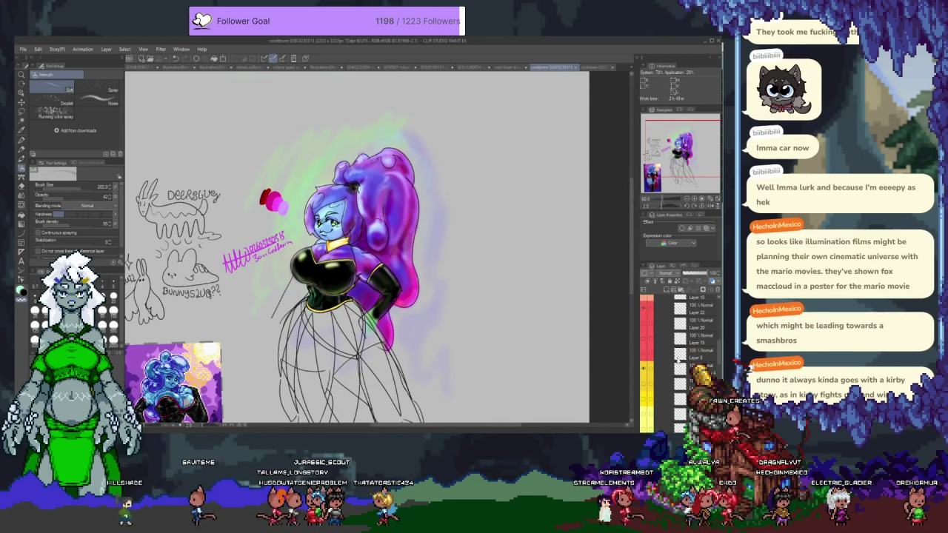
scroll(678, 360, down, 2)
scroll(678, 359, down, 2)
scroll(678, 360, down, 2)
scroll(678, 359, down, 2)
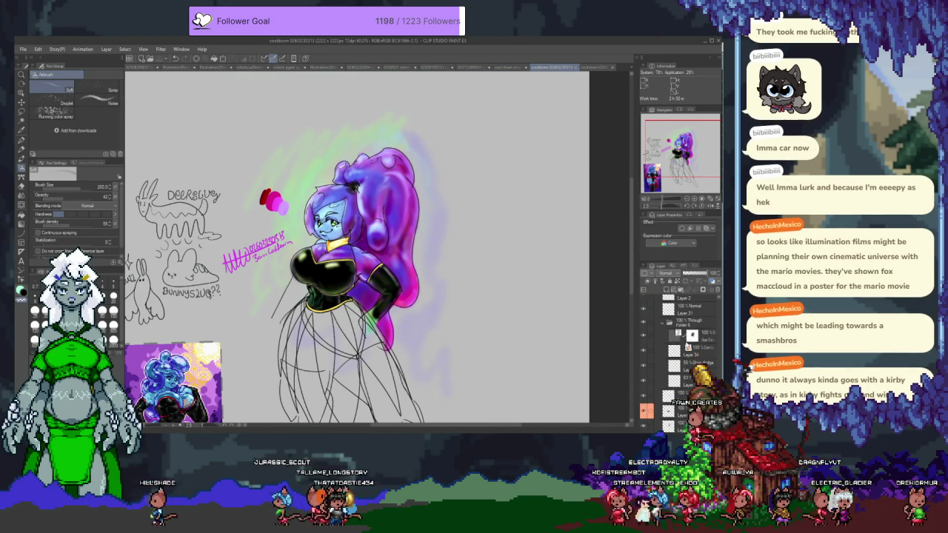
click(646, 333)
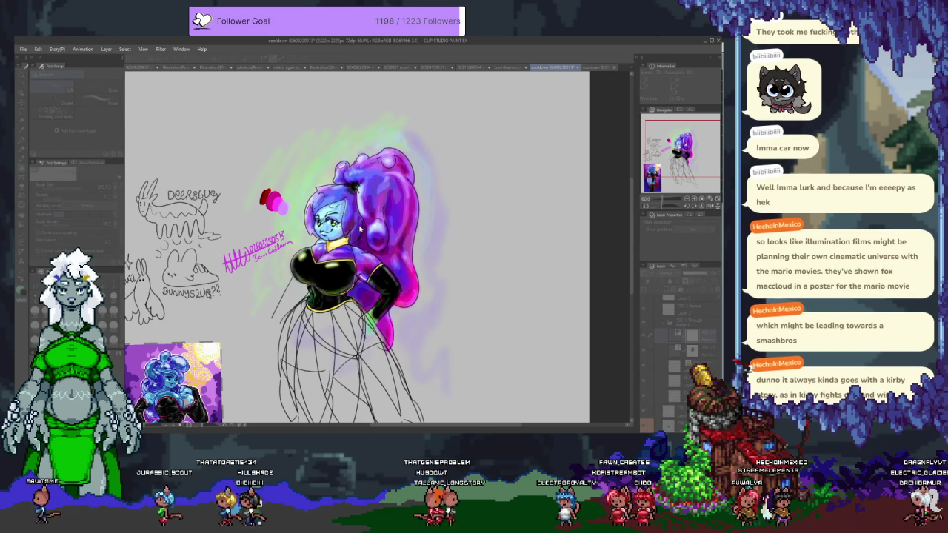
scroll(357, 226, up, 3)
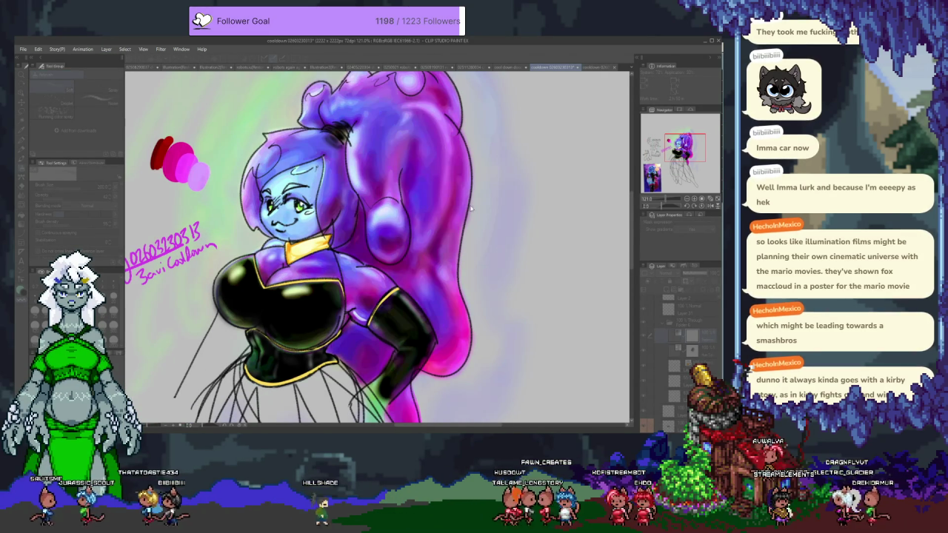
key(ctrl+z)
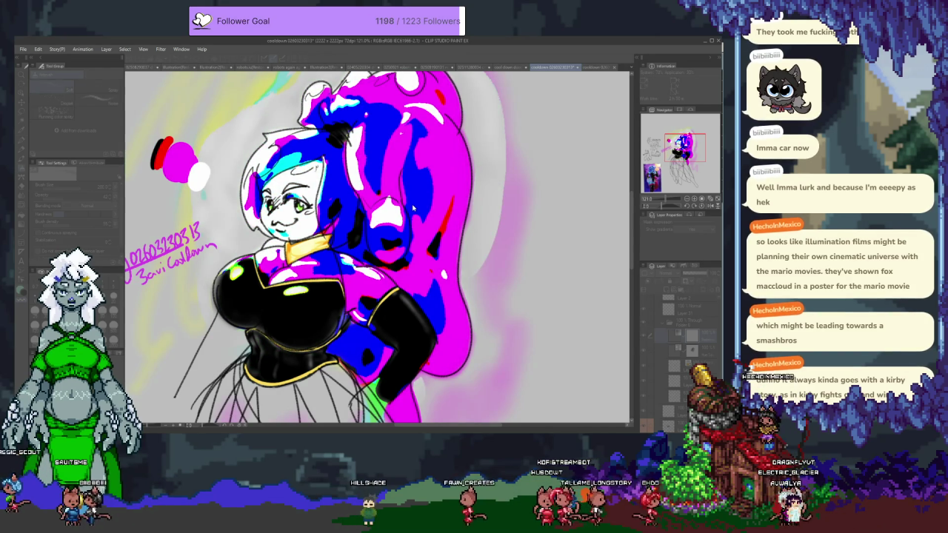
key(ctrl+y)
key(ctrl+y)
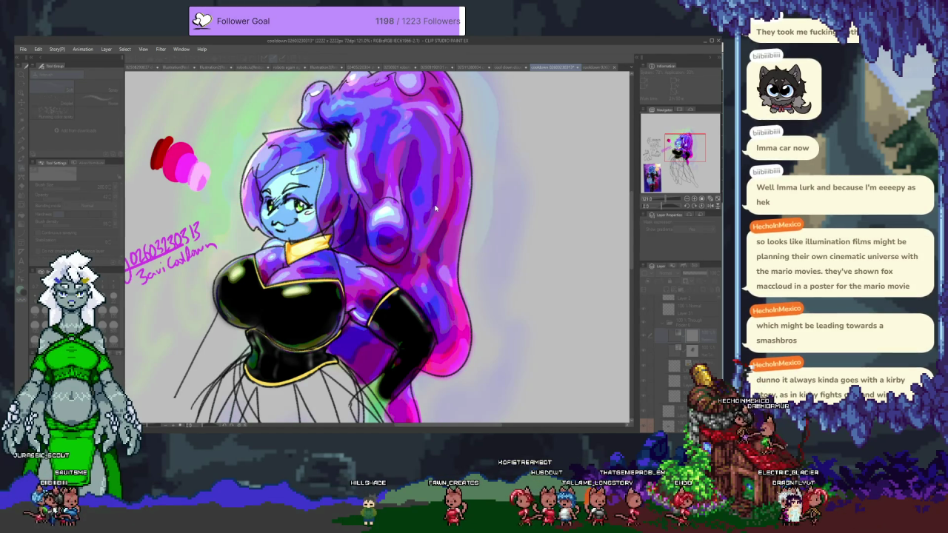
key(ctrl+y)
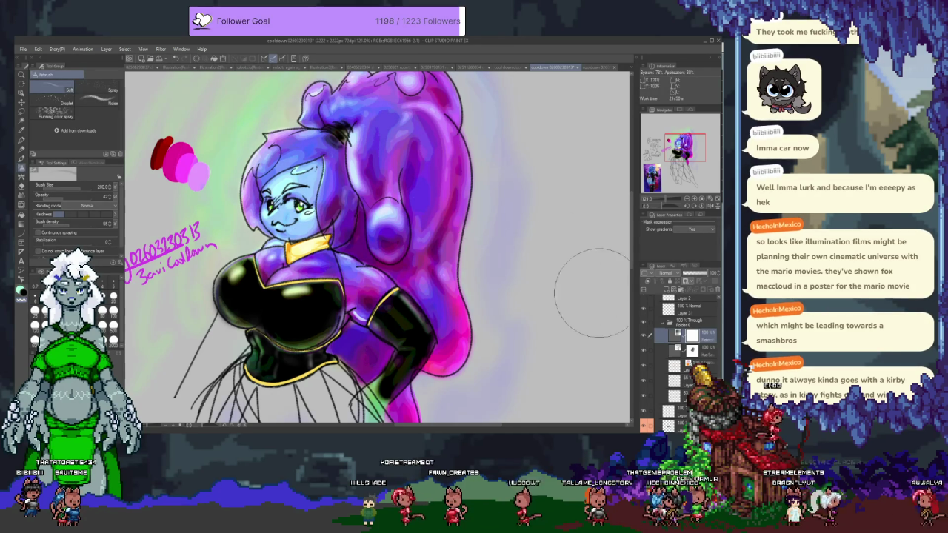
scroll(390, 225, down, 2)
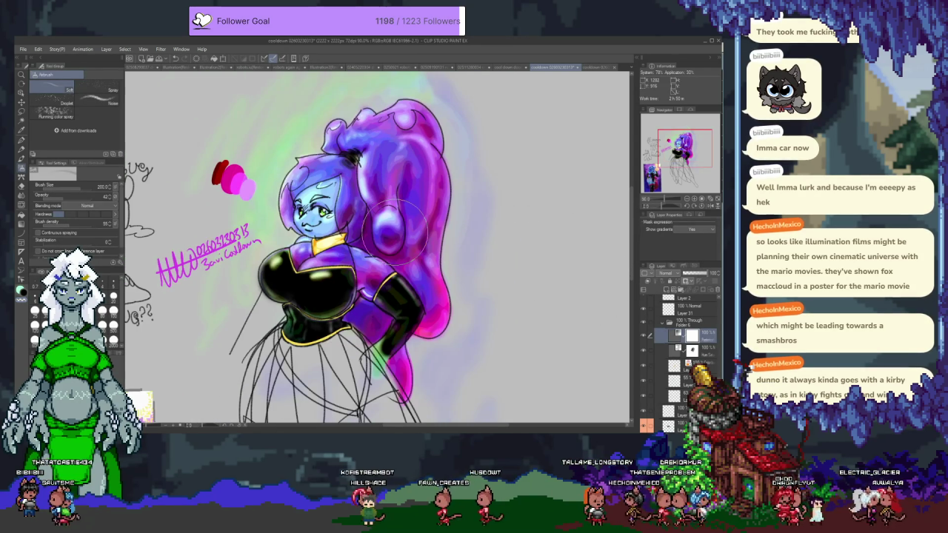
Invert the character layer's colours with Ctrl+I, giving lime-green hair, brown skin and a white top
key(e)
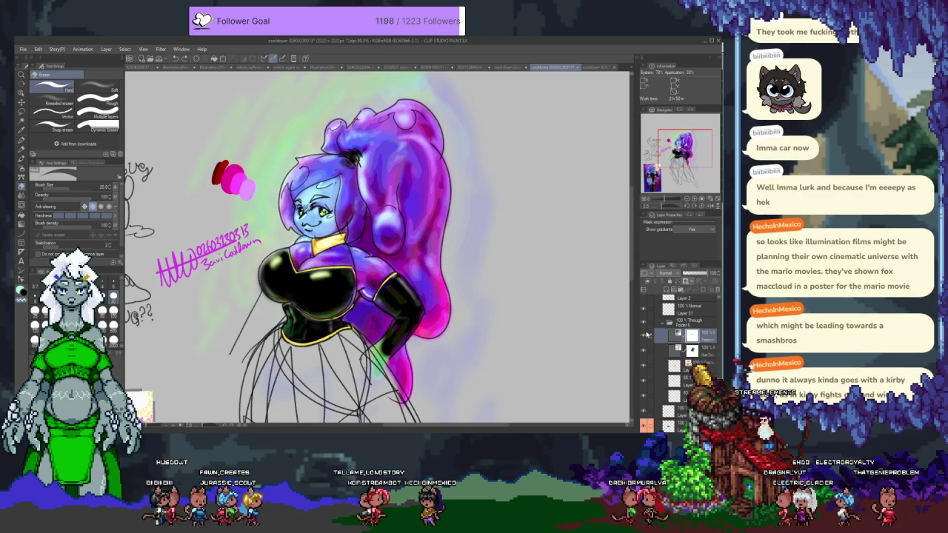
click(647, 337)
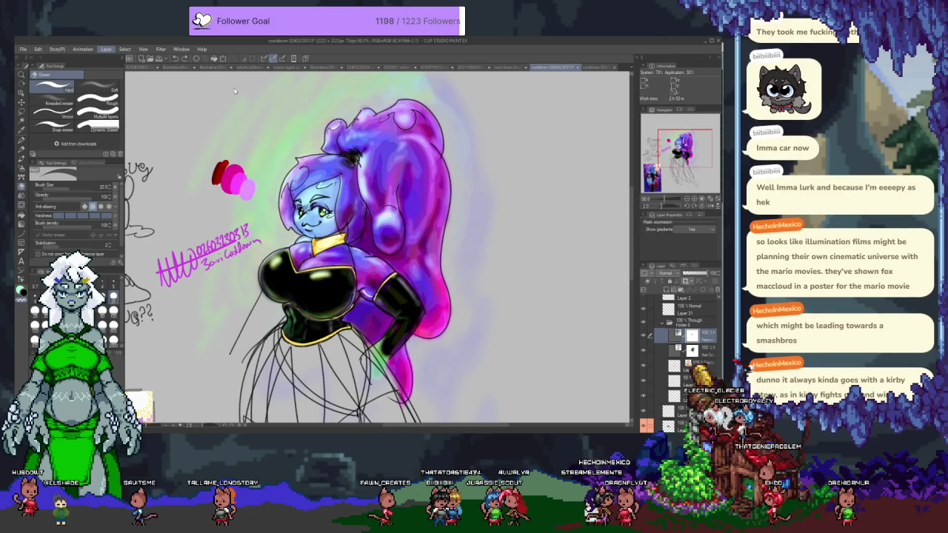
key(ctrl+i)
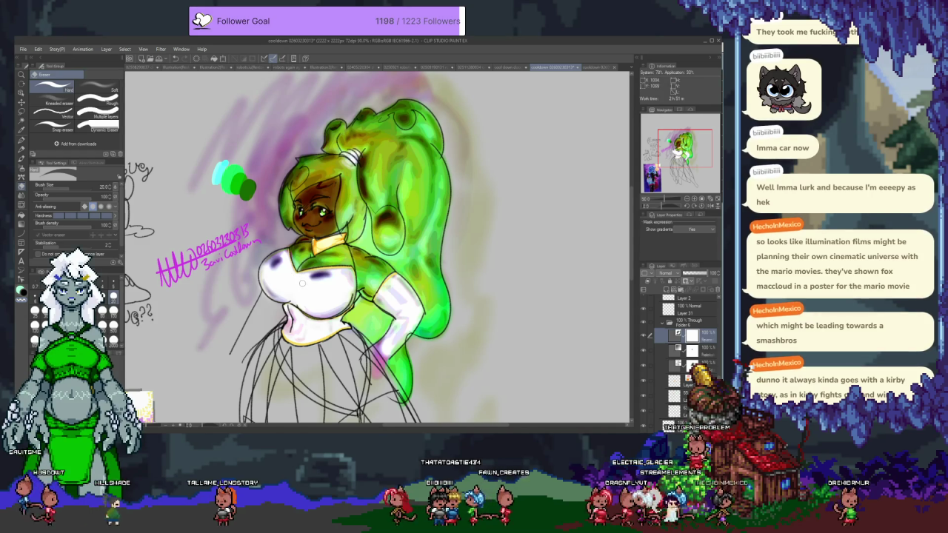
Airbrush grey and purple-blue over the face and front hair
key(b)
key(b)
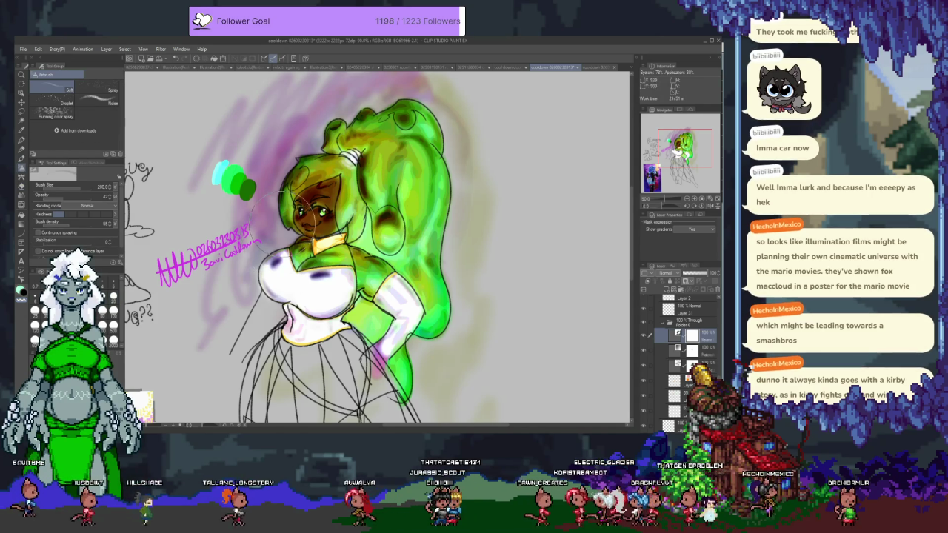
drag(318, 163, 371, 223)
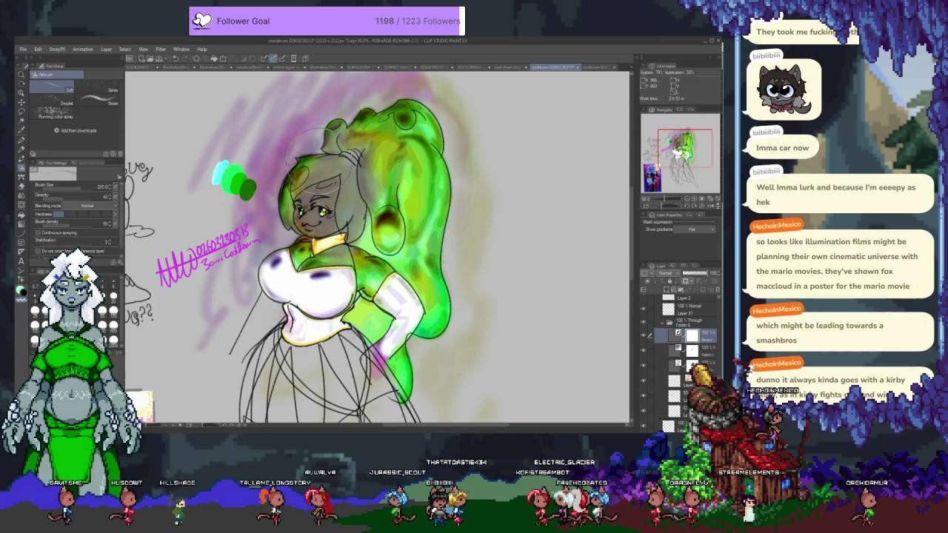
drag(311, 244, 330, 200)
drag(334, 159, 363, 237)
drag(281, 148, 304, 244)
mouse_move(297, 211)
mouse_down()
mouse_move(318, 248)
mouse_move(326, 292)
mouse_up()
Build grey tint over the chest and hair, darken the right lower strand, and toggle the layer
mouse_move(274, 267)
mouse_down()
mouse_move(348, 292)
mouse_move(360, 319)
mouse_up()
drag(363, 208, 366, 260)
mouse_move(274, 266)
mouse_down()
mouse_move(355, 293)
mouse_move(378, 311)
mouse_up()
drag(385, 170, 296, 333)
drag(414, 148, 400, 348)
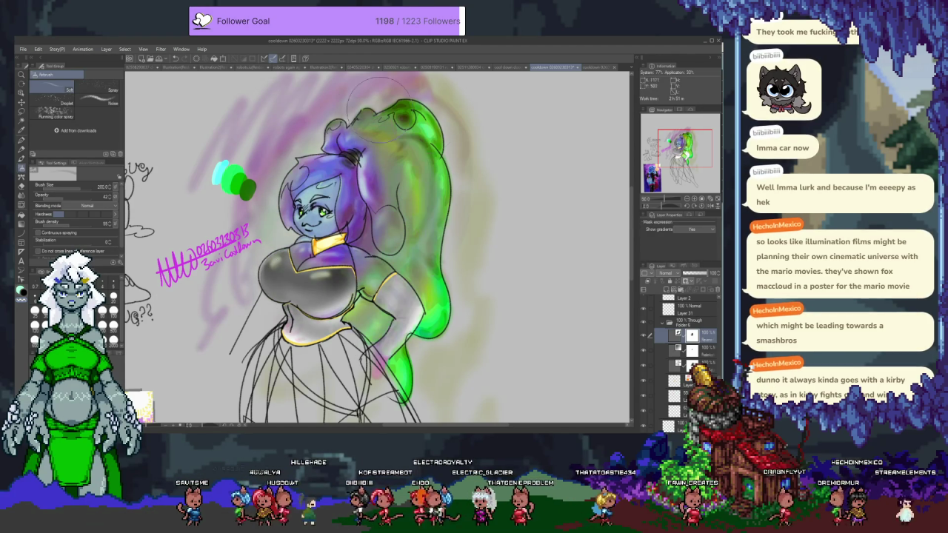
drag(408, 281, 415, 356)
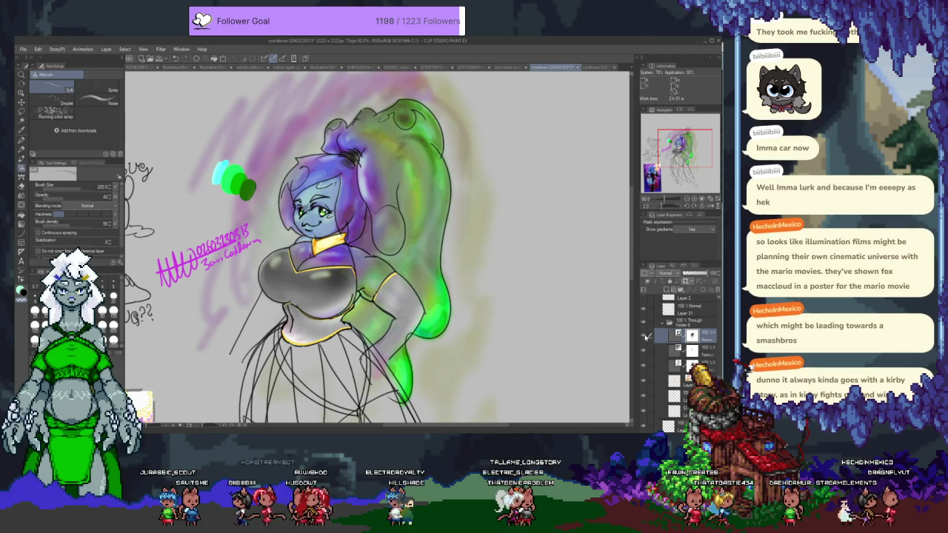
click(646, 337)
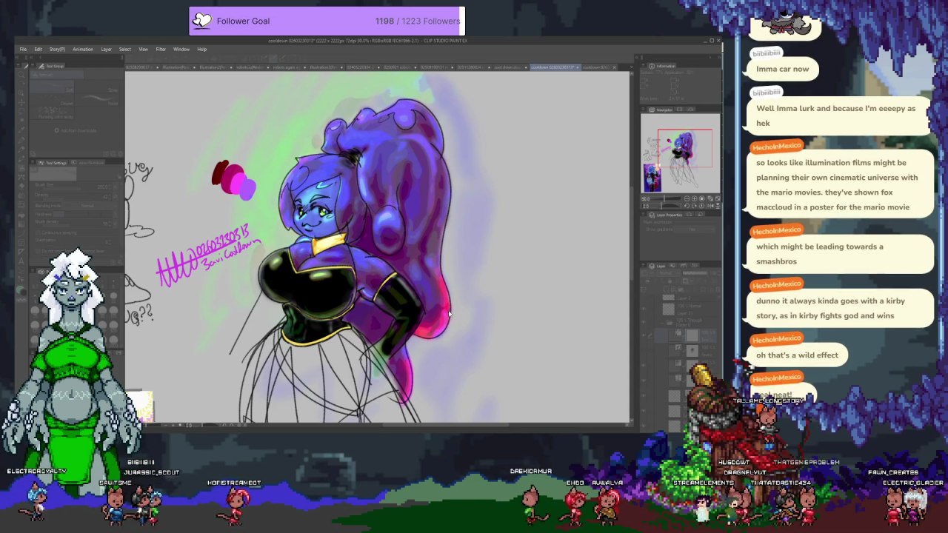
Step through undo/redo comparing corset and hair variants, ending on purple hair with a black corset
key(ctrl+z)
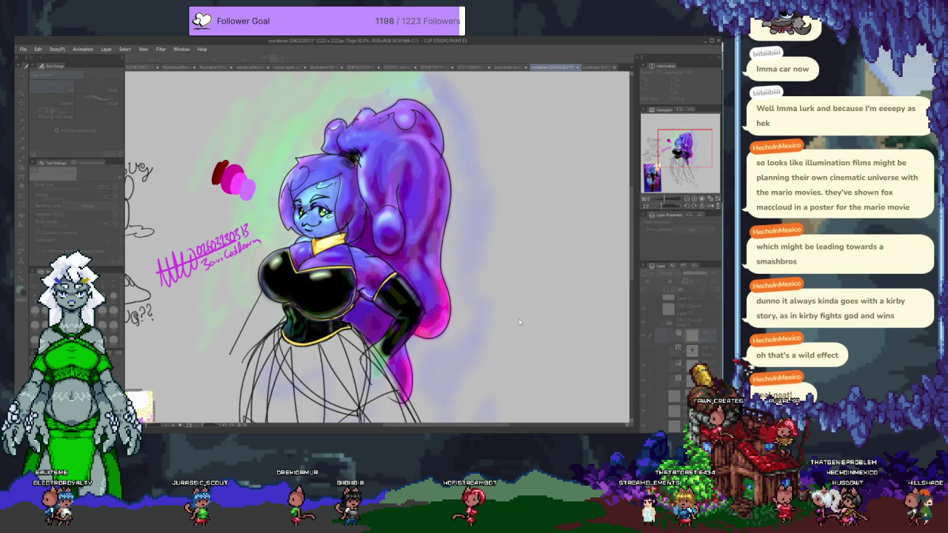
key(ctrl+z)
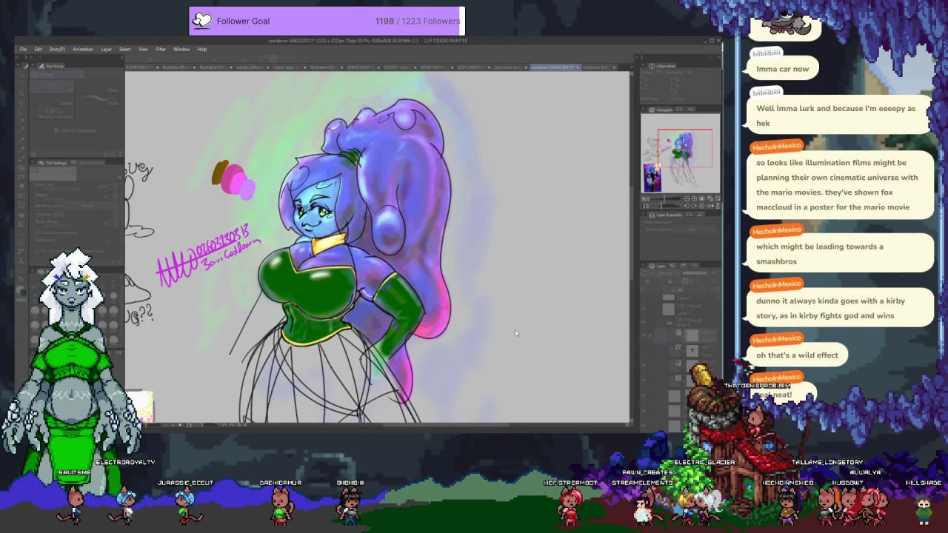
key(ctrl+y)
key(ctrl+y)
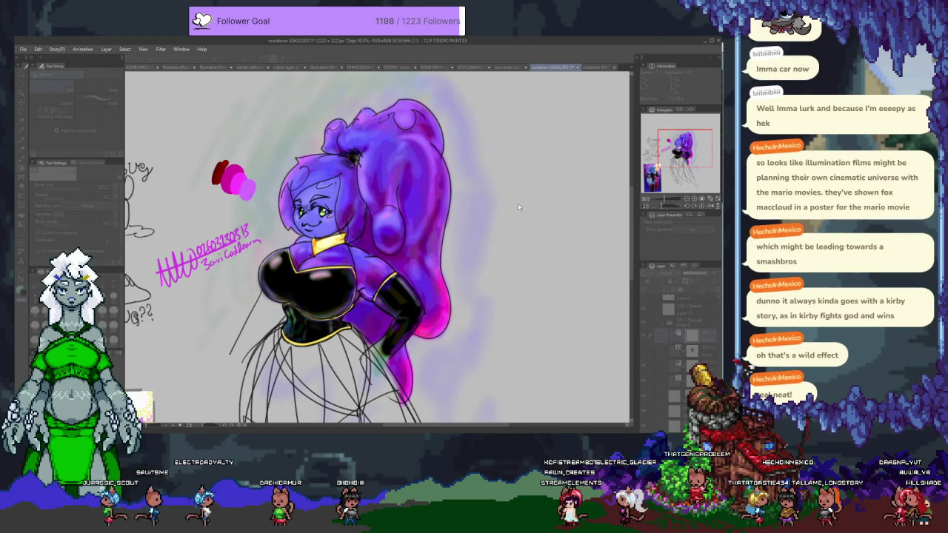
key(ctrl+z)
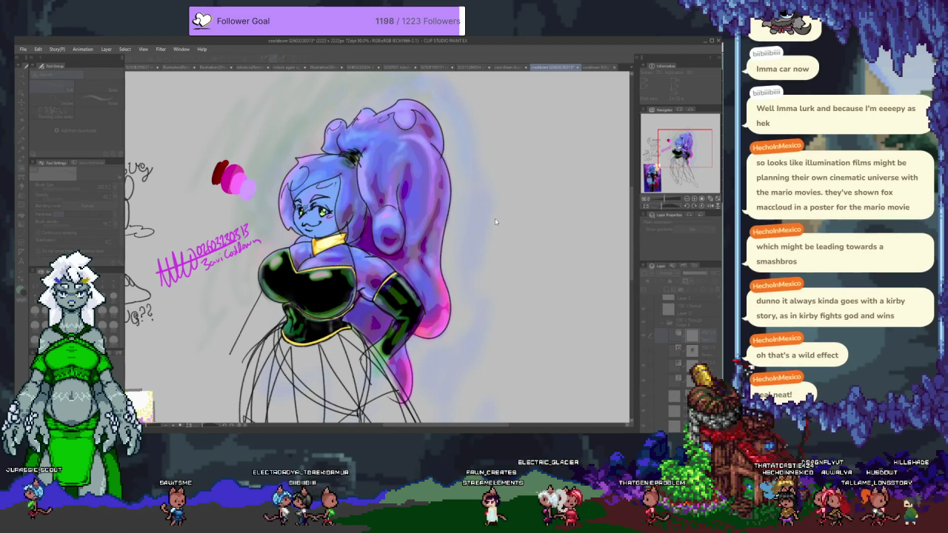
key(ctrl+y)
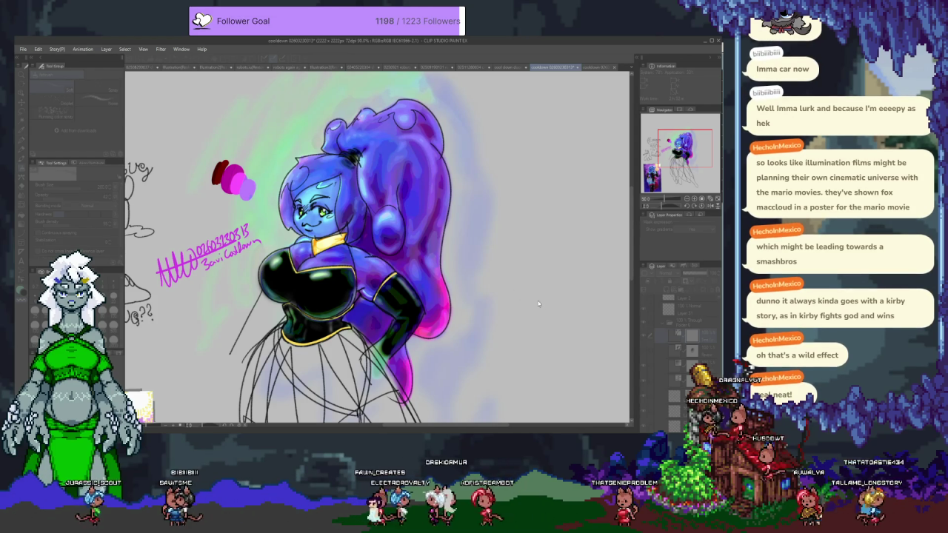
key(ctrl+z)
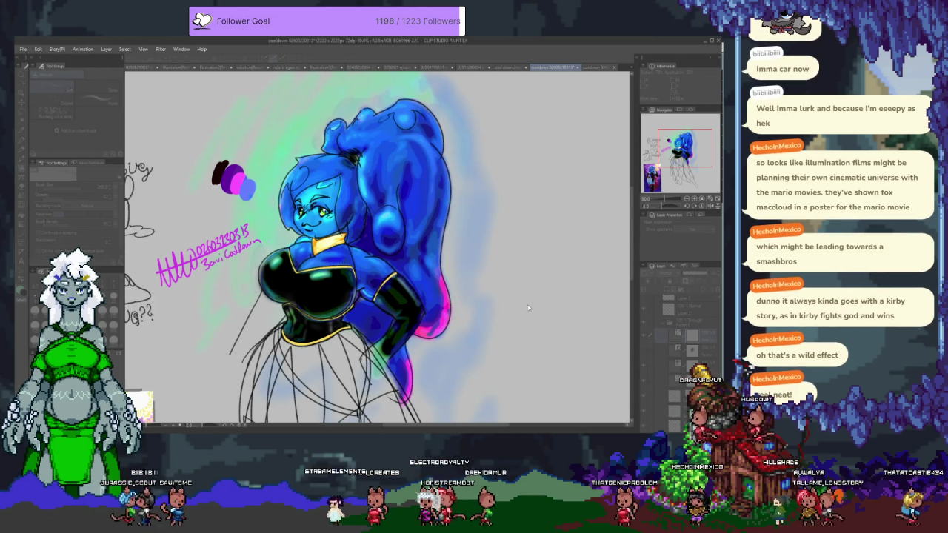
key(ctrl+y)
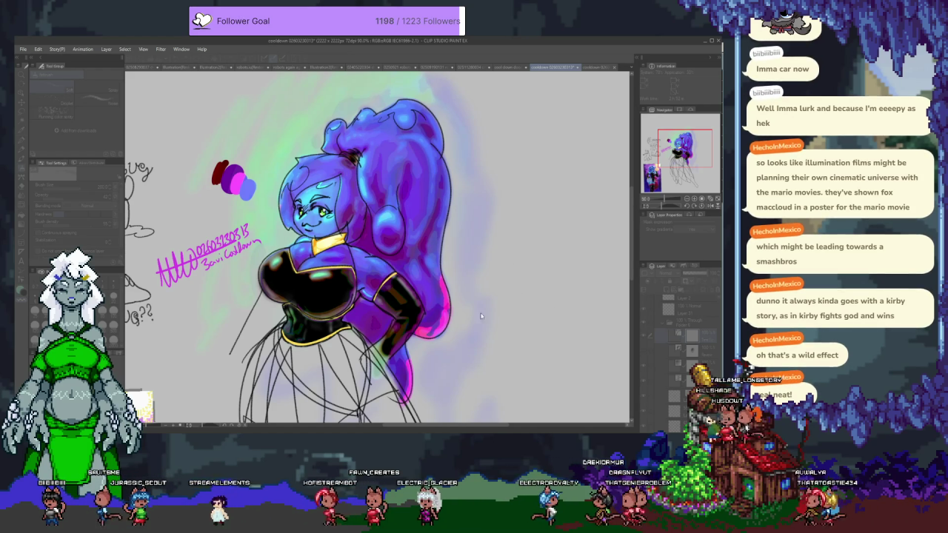
key(ctrl+z)
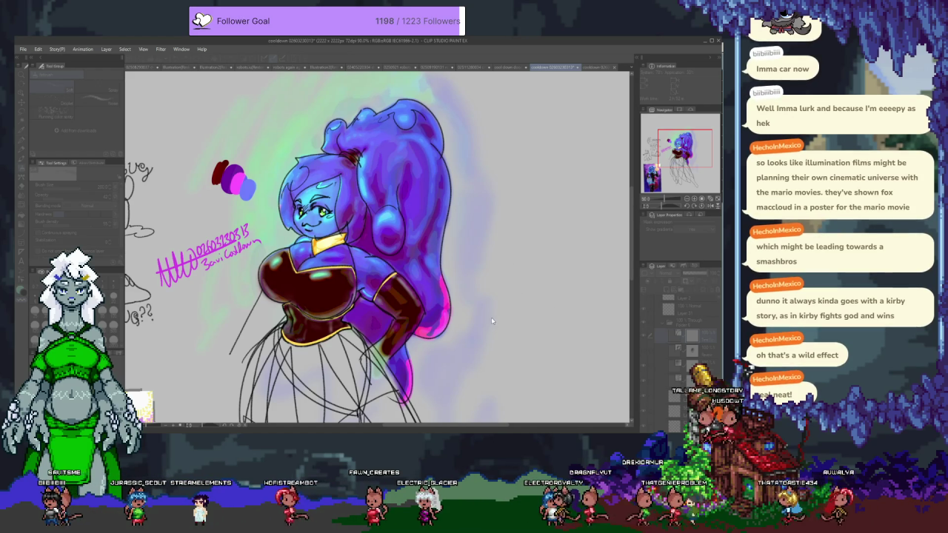
key(ctrl+y)
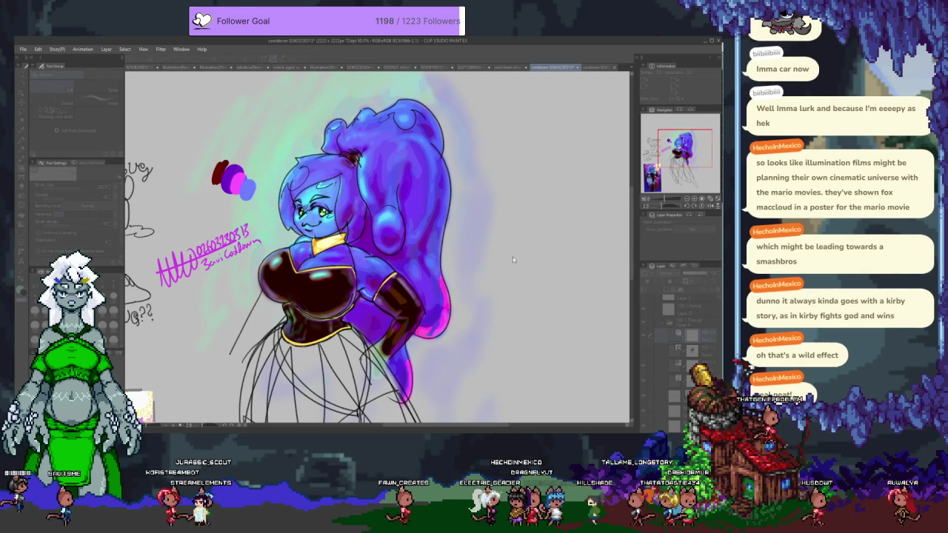
key(ctrl+z)
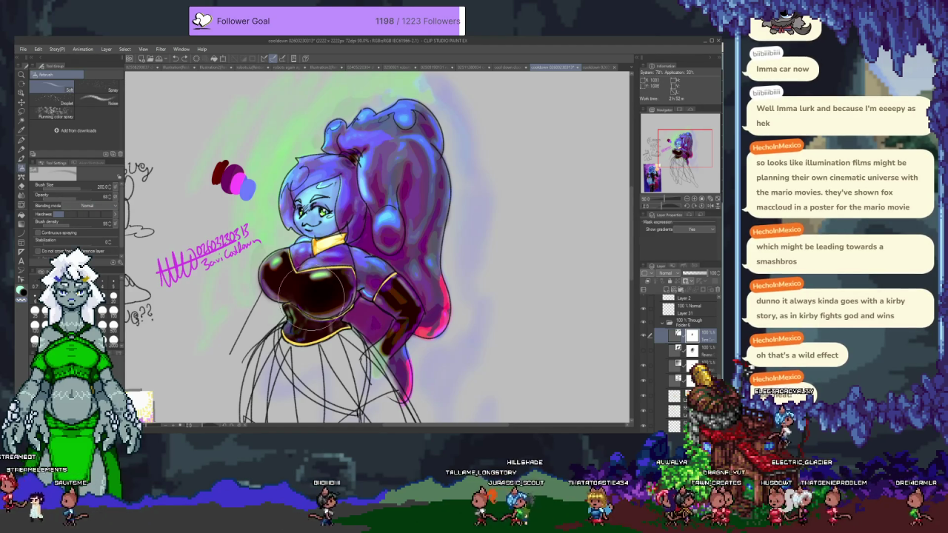
Paint darker purple shading down the arm and shoulder, toggling the colour adjustment layer to compare
mouse_move(404, 315)
mouse_down()
mouse_move(385, 365)
mouse_move(397, 271)
mouse_move(371, 301)
mouse_up()
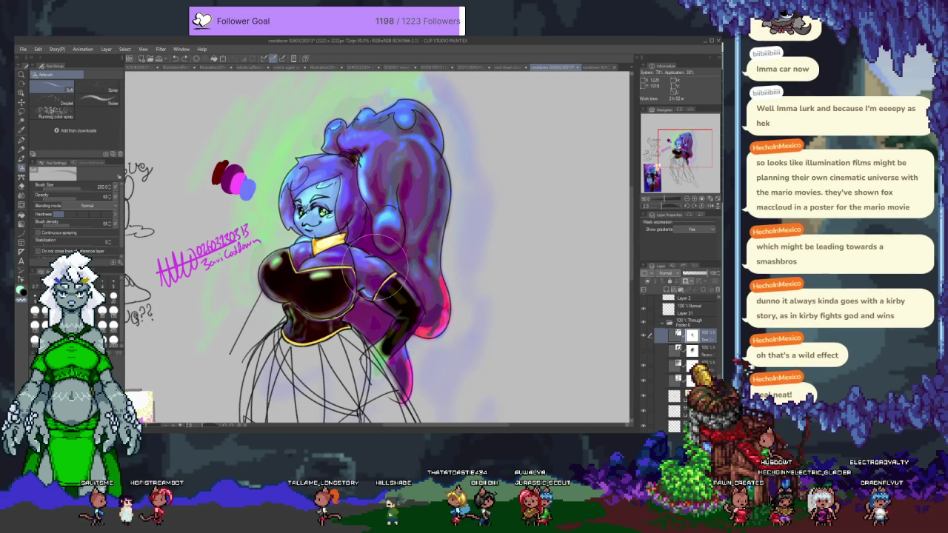
drag(374, 292, 397, 237)
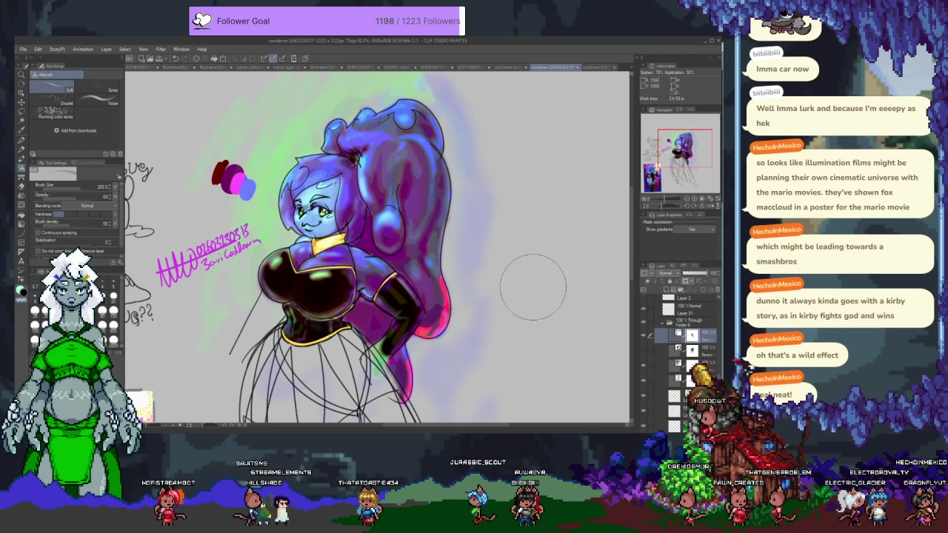
click(645, 353)
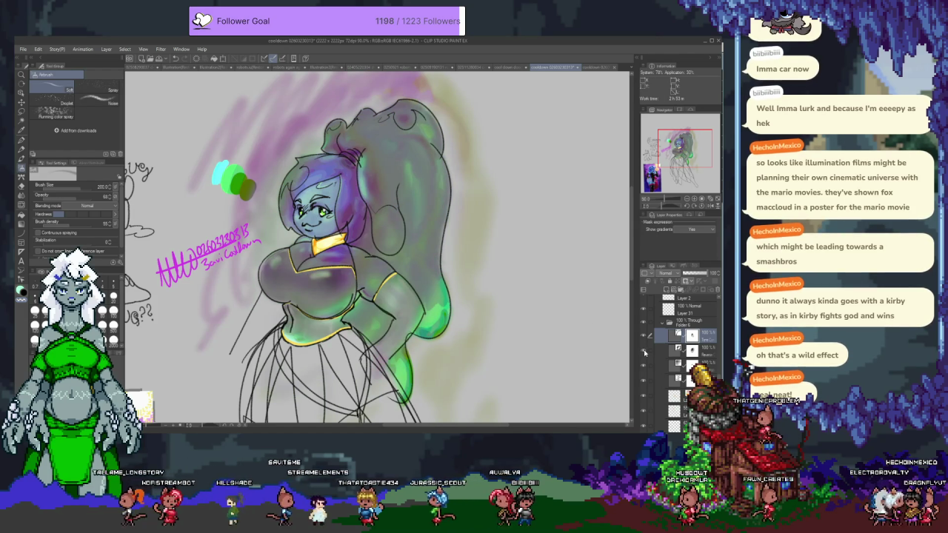
click(644, 353)
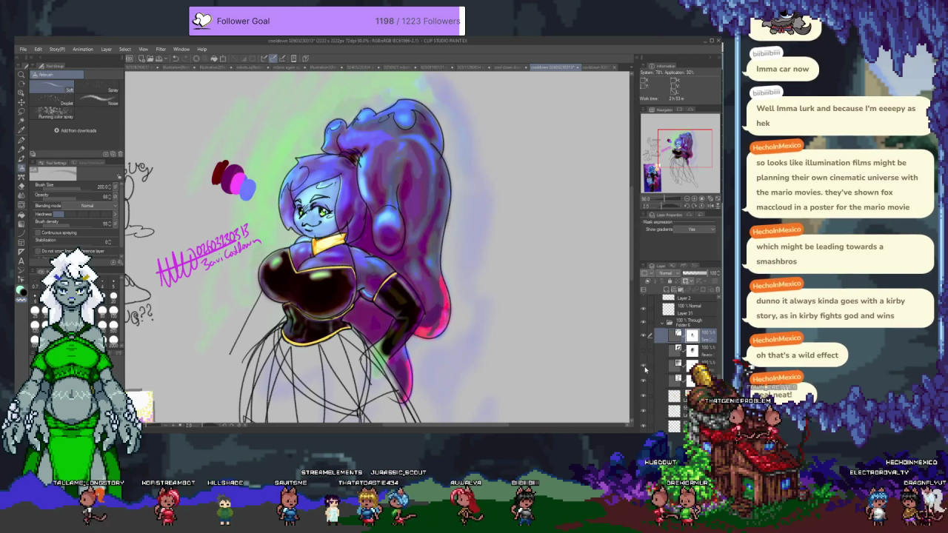
Compare the blue-hair/orange-glow version against purple hair with green glow, keeping the purple version
click(645, 369)
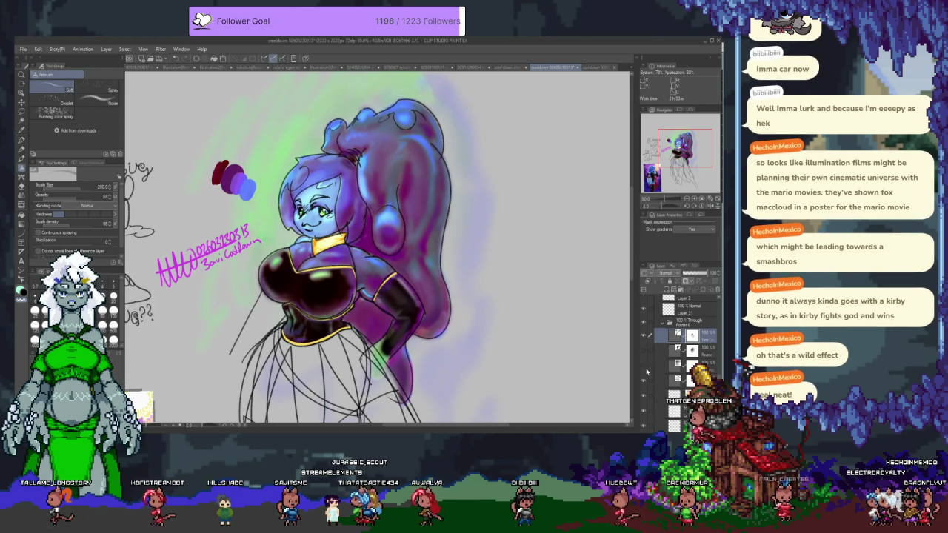
click(645, 382)
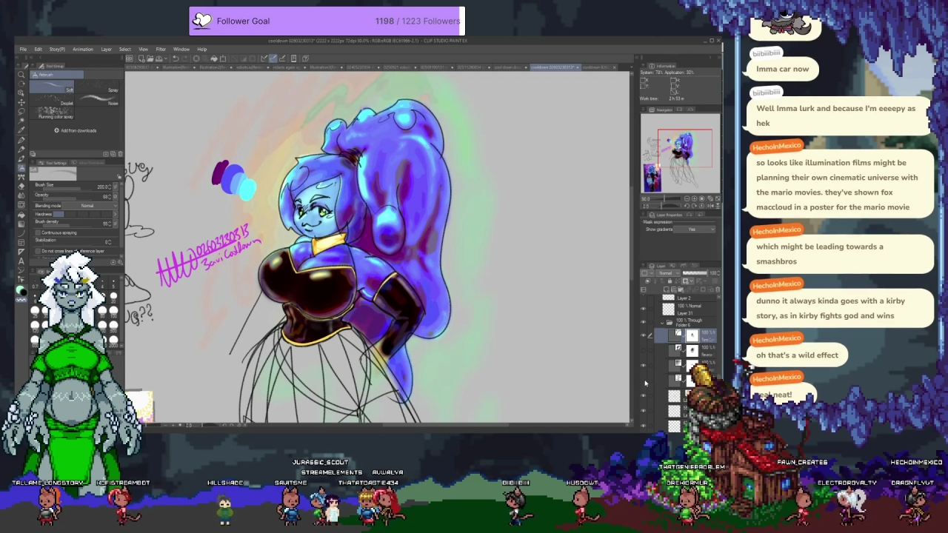
click(646, 382)
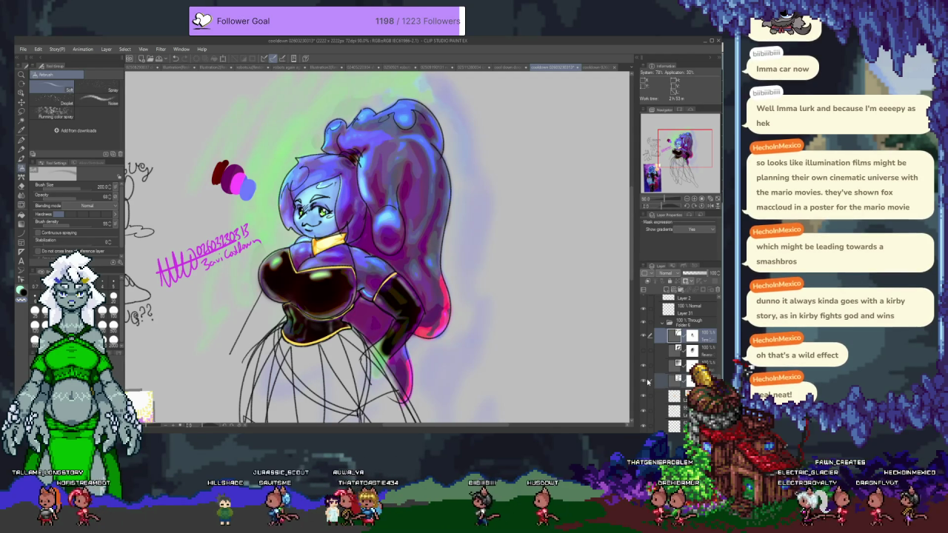
click(644, 384)
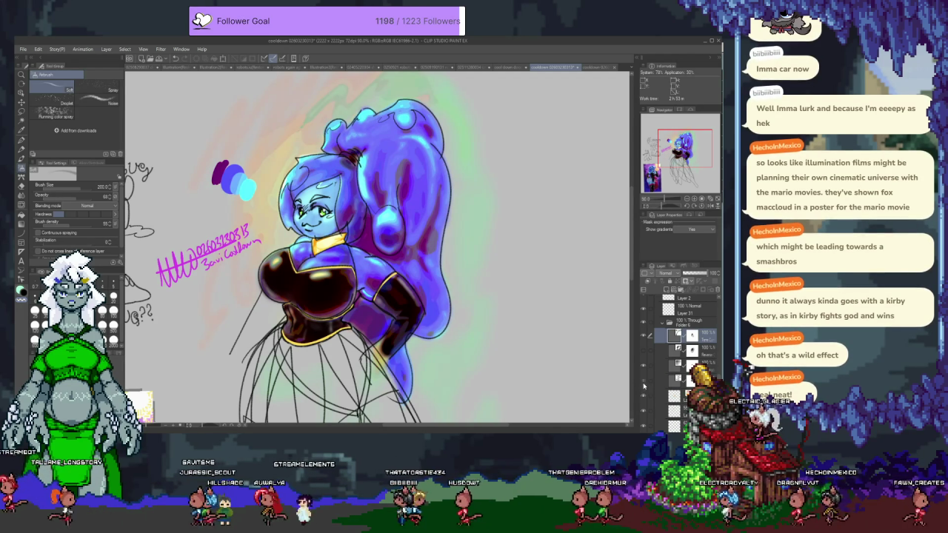
click(644, 383)
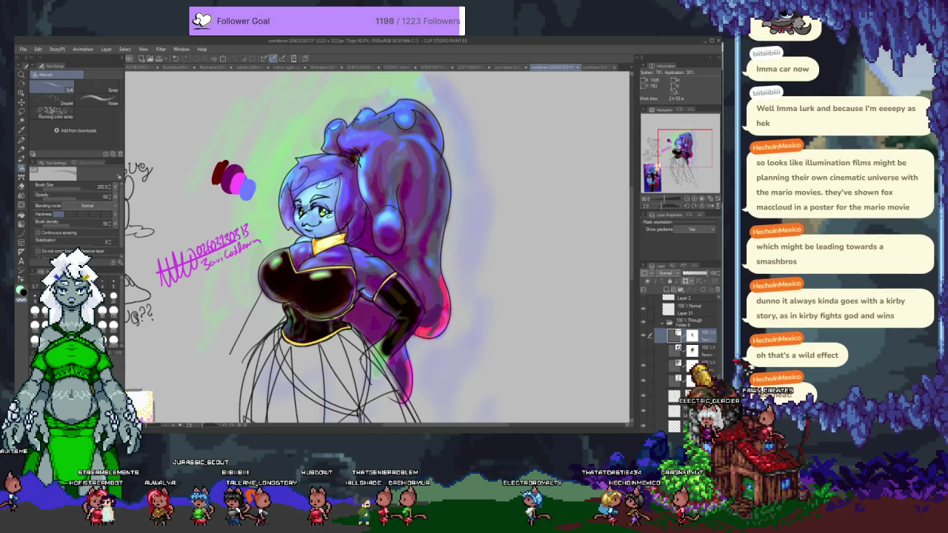
click(674, 396)
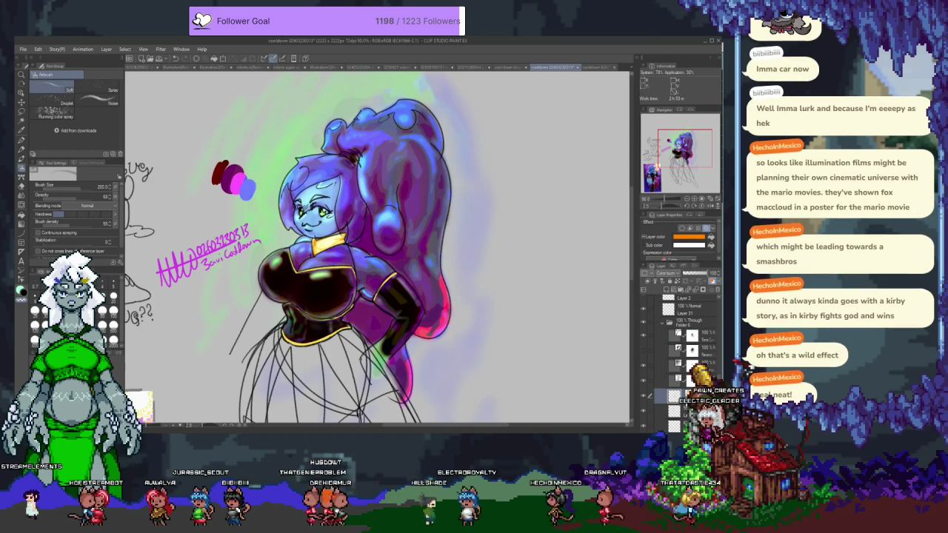
Toggle Layer Color and try Border effect on the lower layer, keeping Layer Color on
click(705, 229)
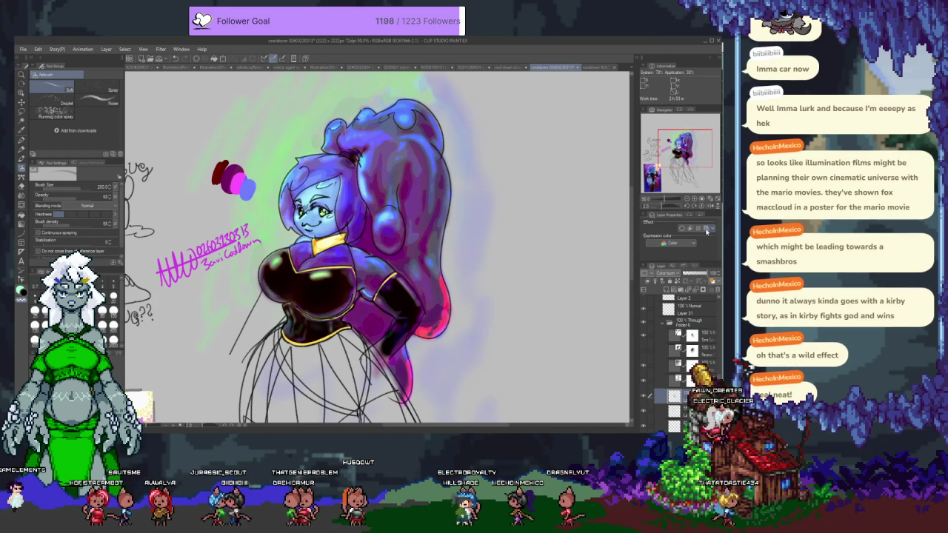
click(707, 229)
click(707, 229)
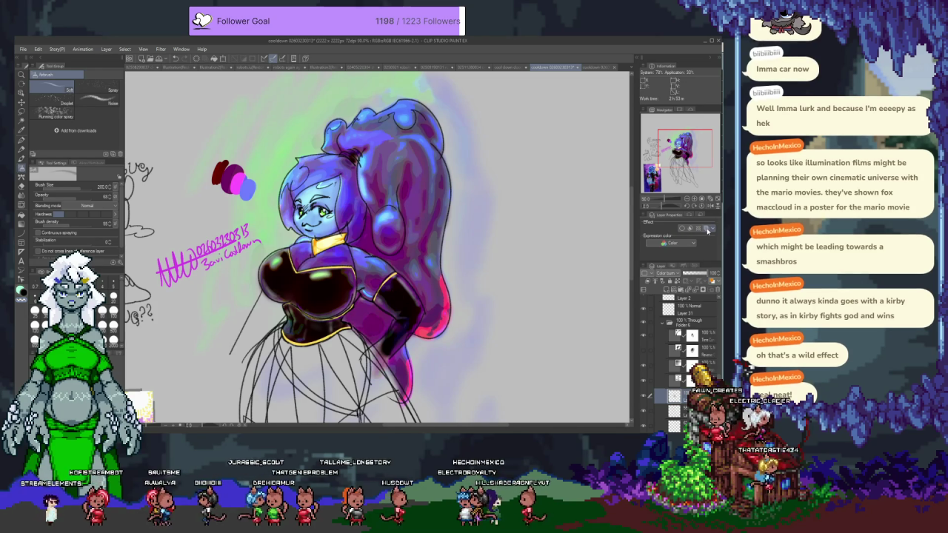
click(707, 229)
click(681, 230)
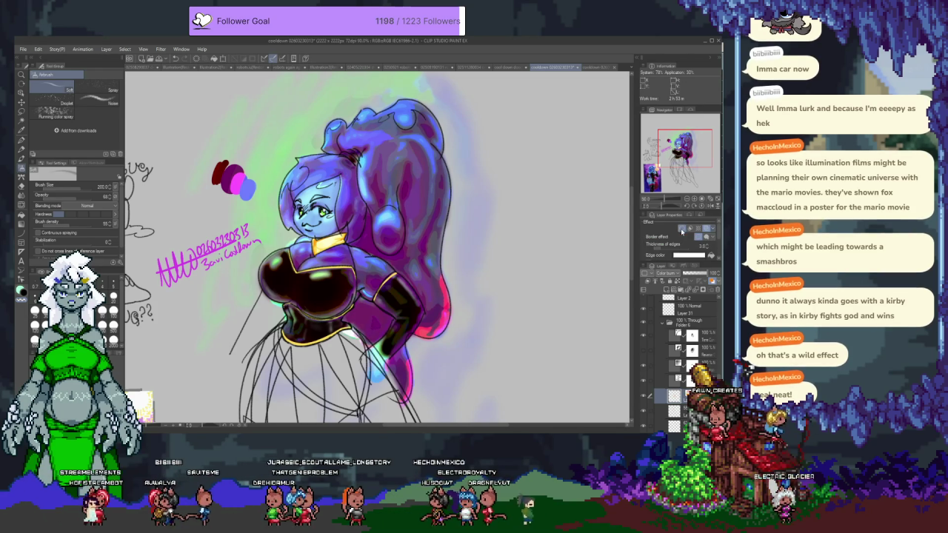
click(684, 230)
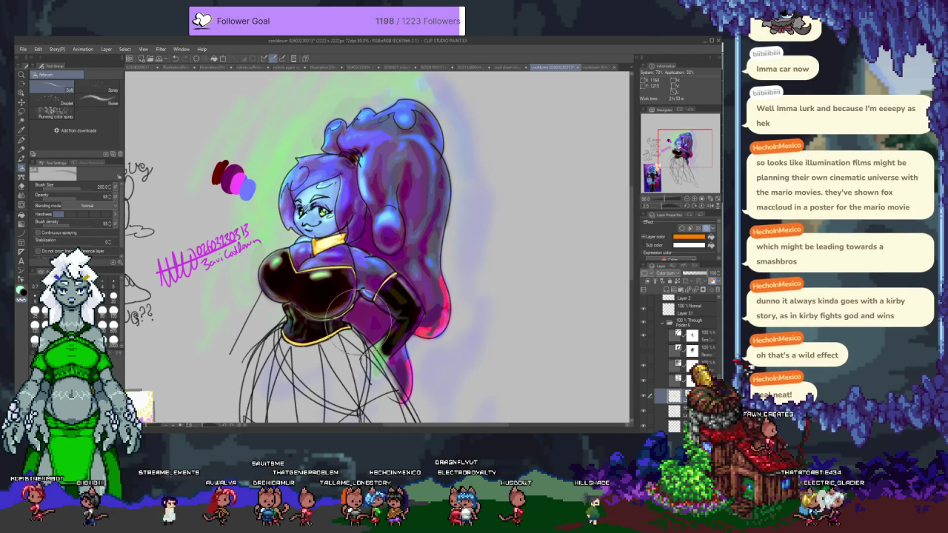
Airbrush purple shading over the hair toward the arm, undoing the stroke on the black sleeve
drag(363, 334, 422, 219)
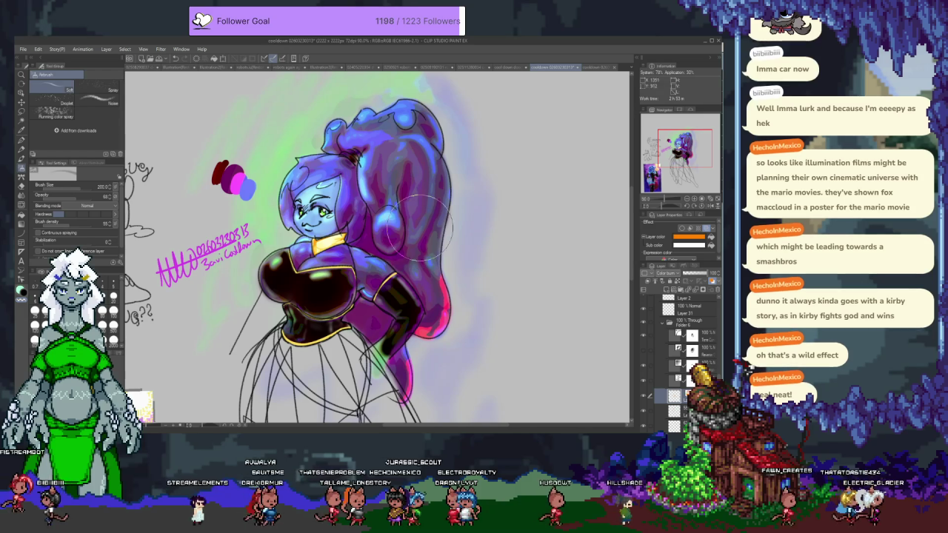
drag(414, 229, 399, 261)
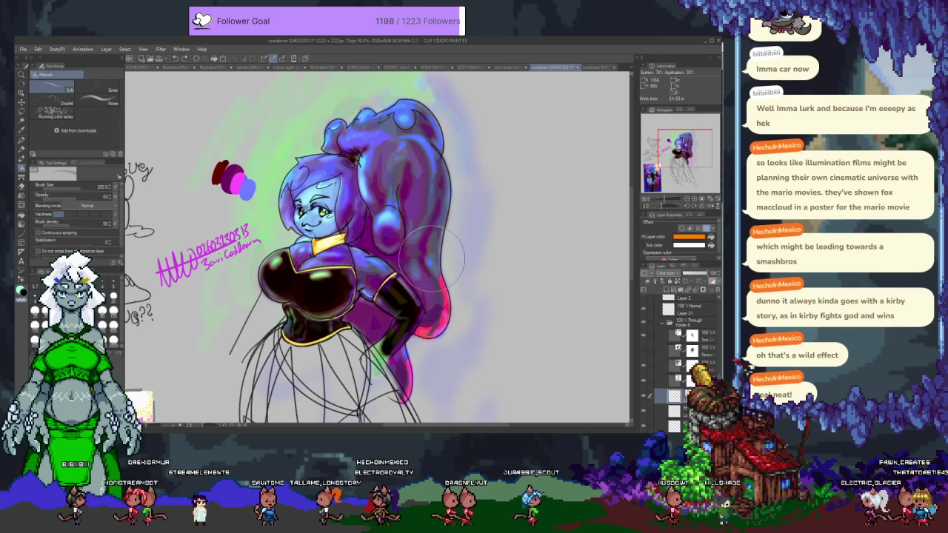
drag(393, 291, 399, 313)
key(ctrl+z)
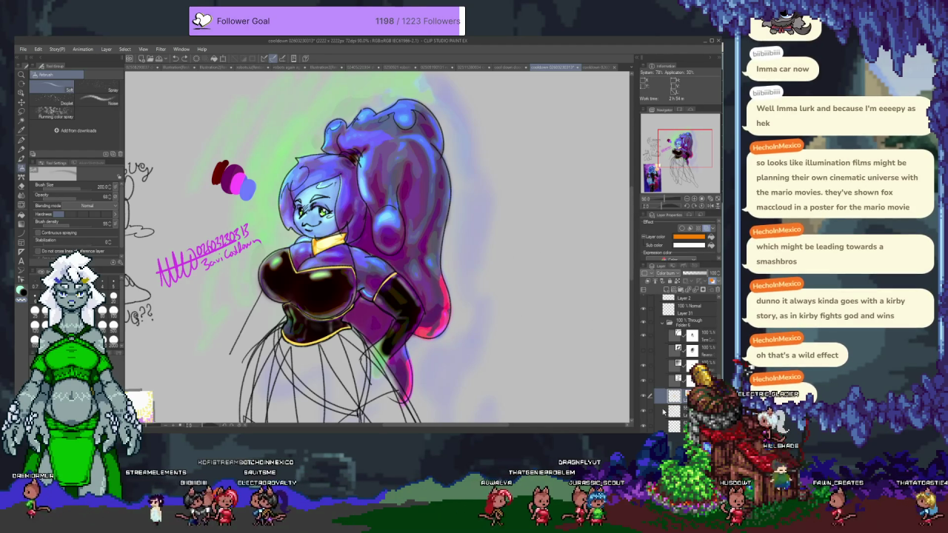
Check the corset and hair fills by hiding them briefly, then select the bottom layer for blending
scroll(656, 357, down, 2)
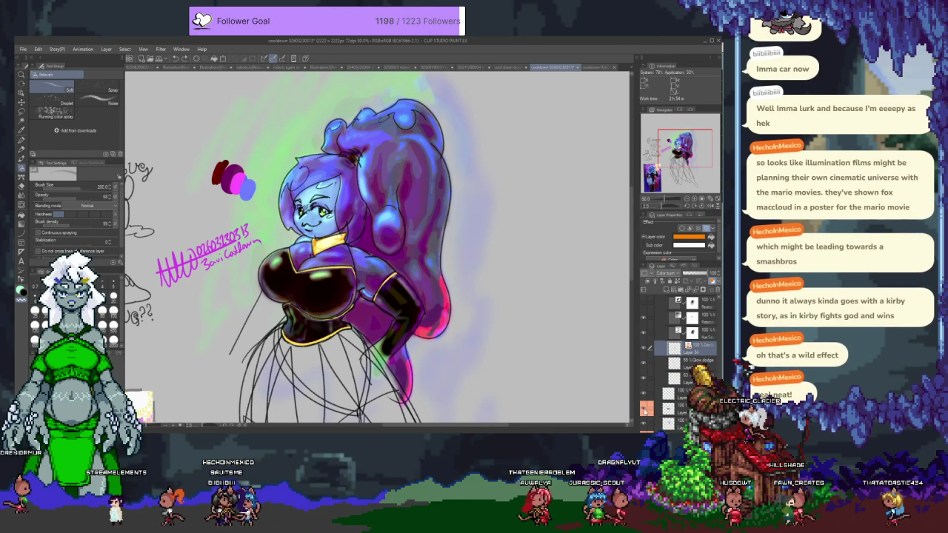
click(643, 346)
click(644, 346)
scroll(646, 392, down, 1)
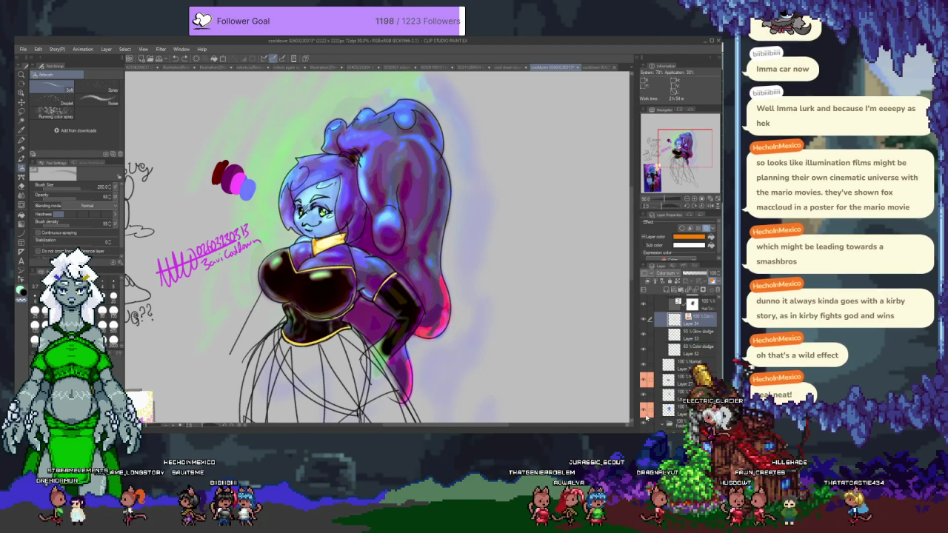
click(645, 409)
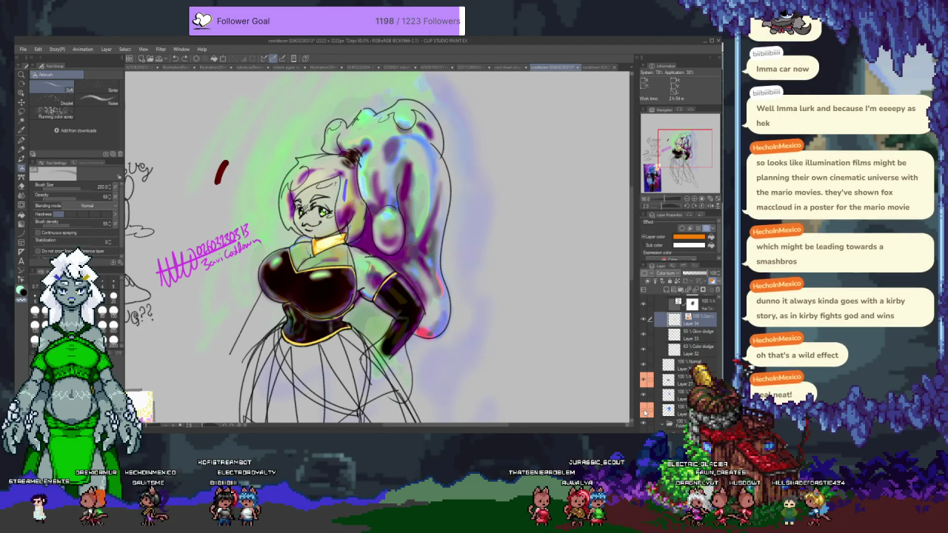
click(645, 409)
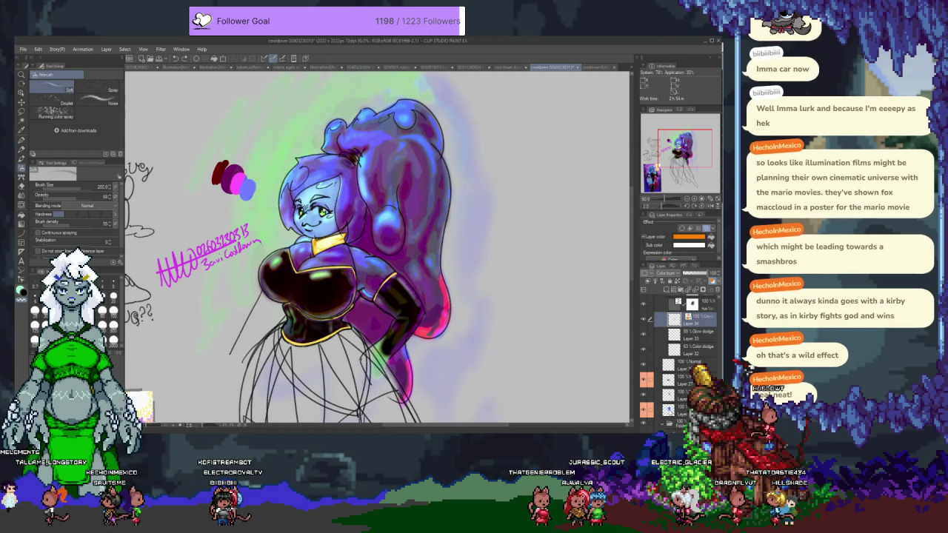
click(669, 409)
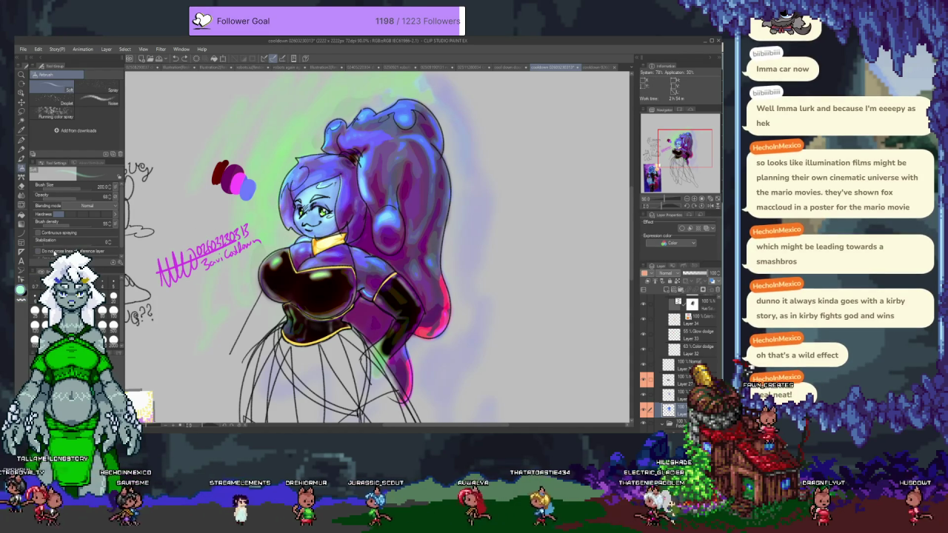
key(j)
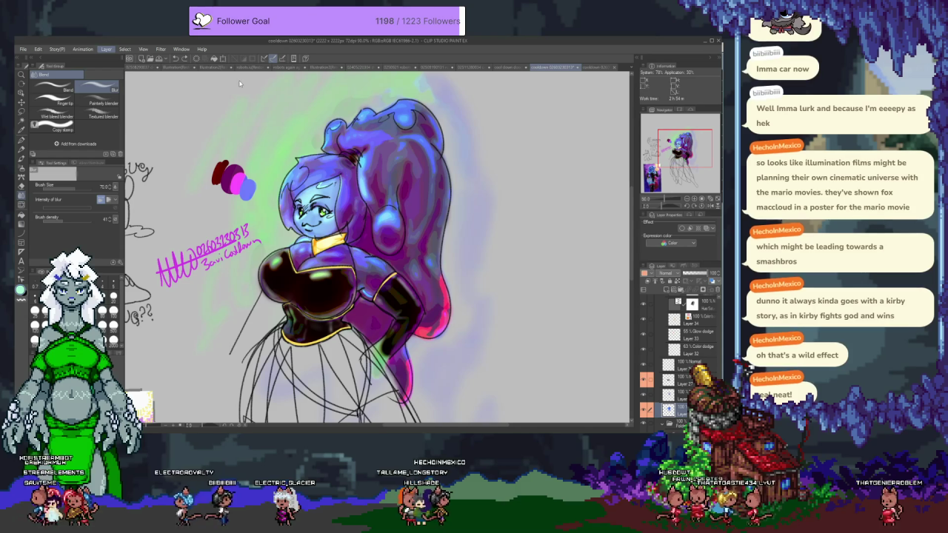
Shift the hair and swatch hue toward purple with Hue/Saturation on a new layer
key(ctrl+u)
key(Up)
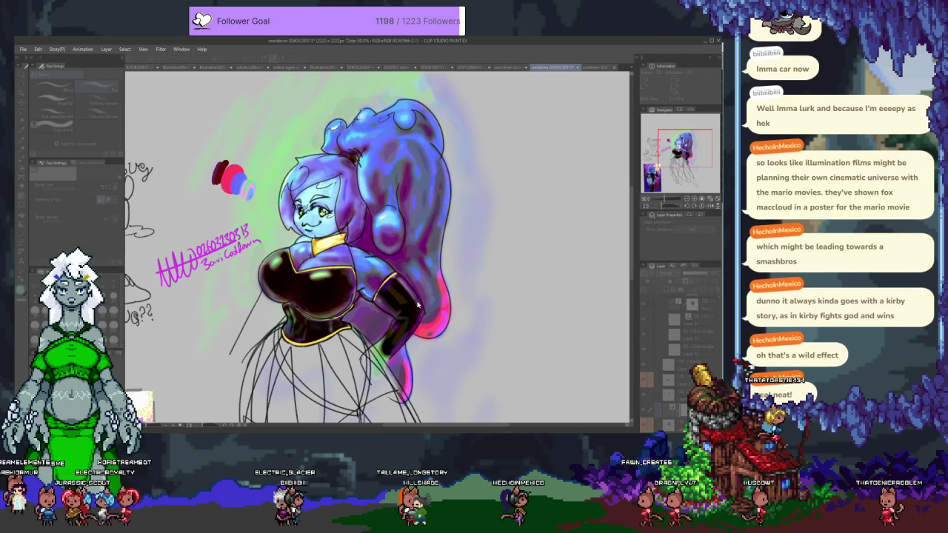
key(Up)
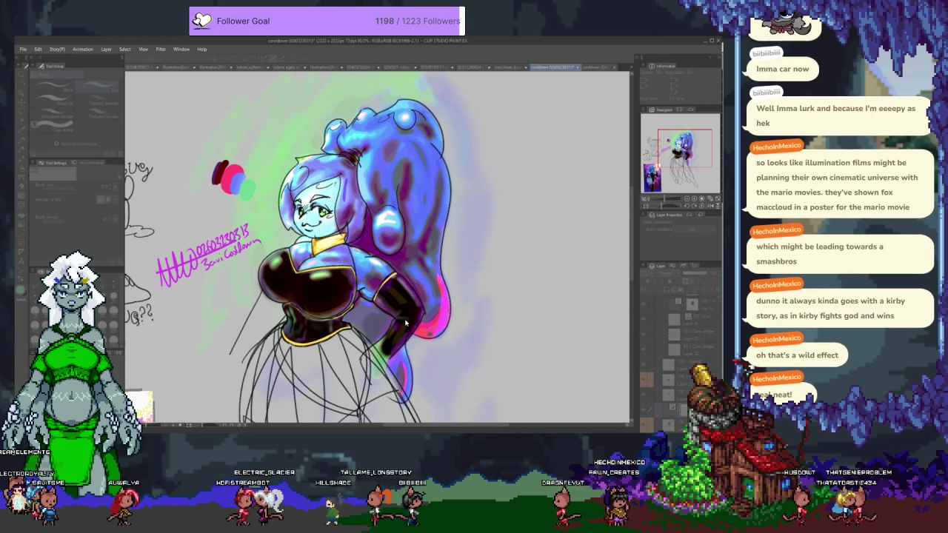
key(Return)
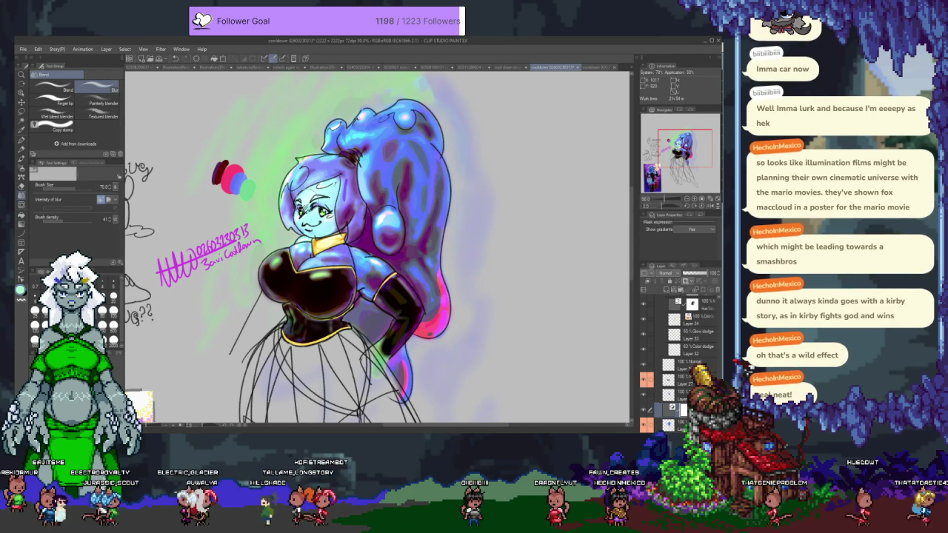
key(ctrl+a)
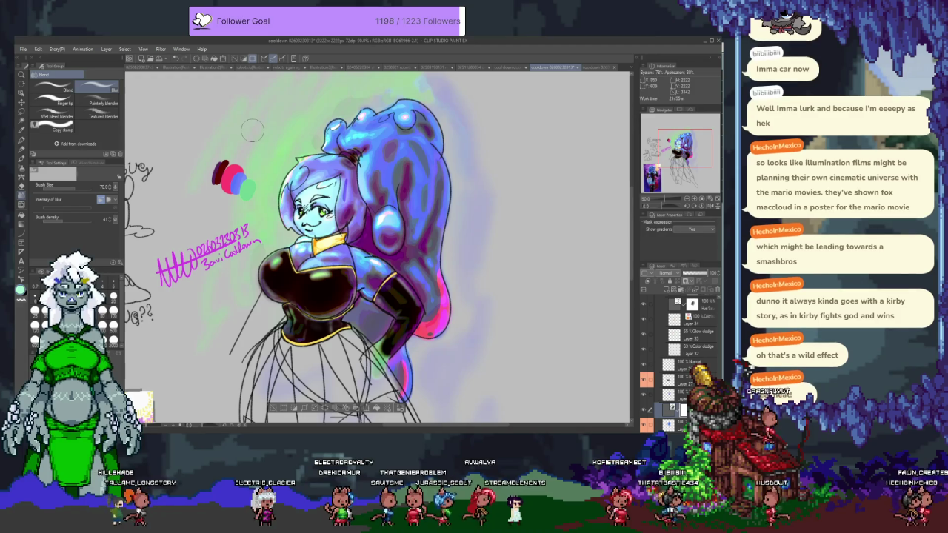
key(ctrl+z)
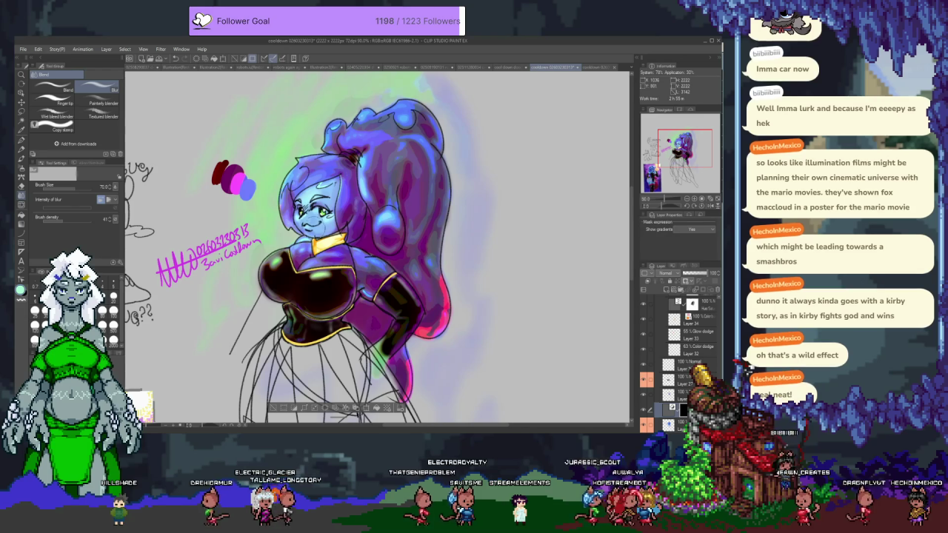
Lighten the face, forehead and hair with soft airbrush strokes
key(b)
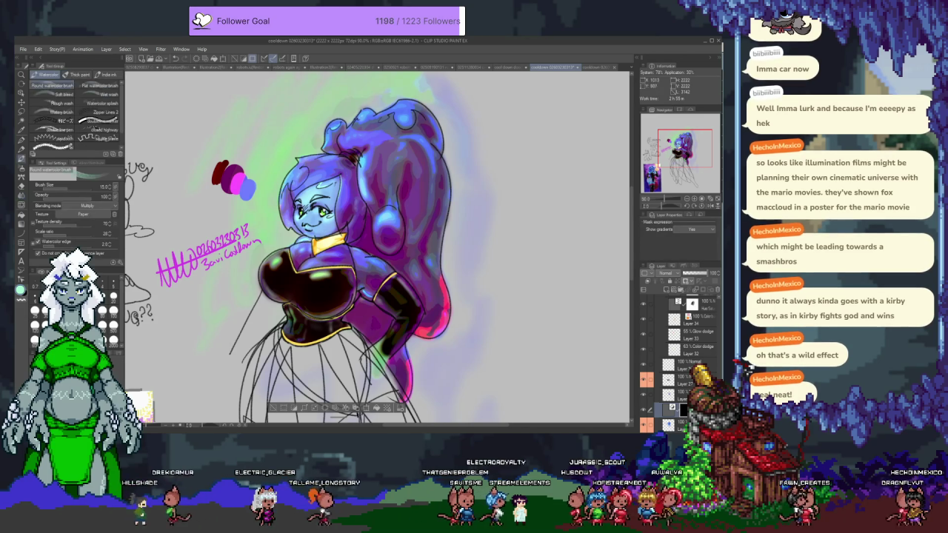
key(b)
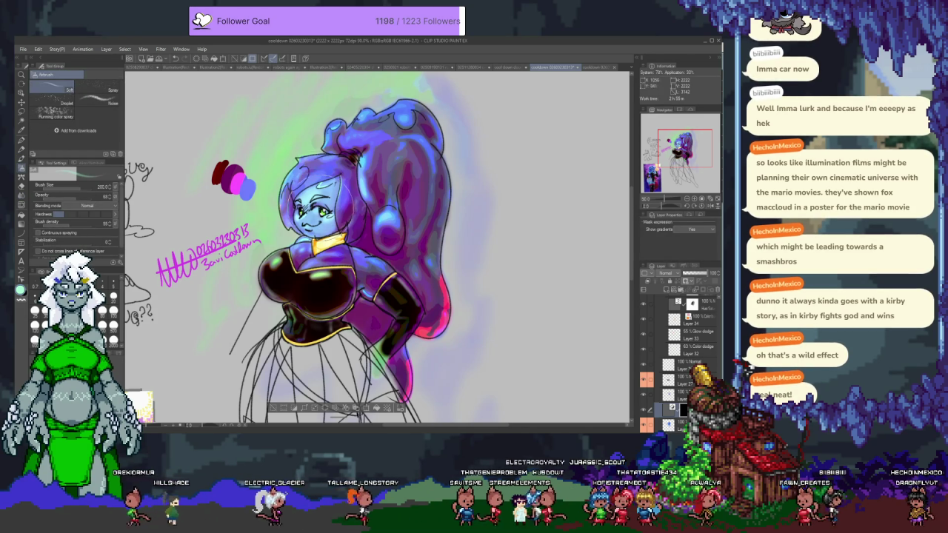
drag(300, 169, 334, 222)
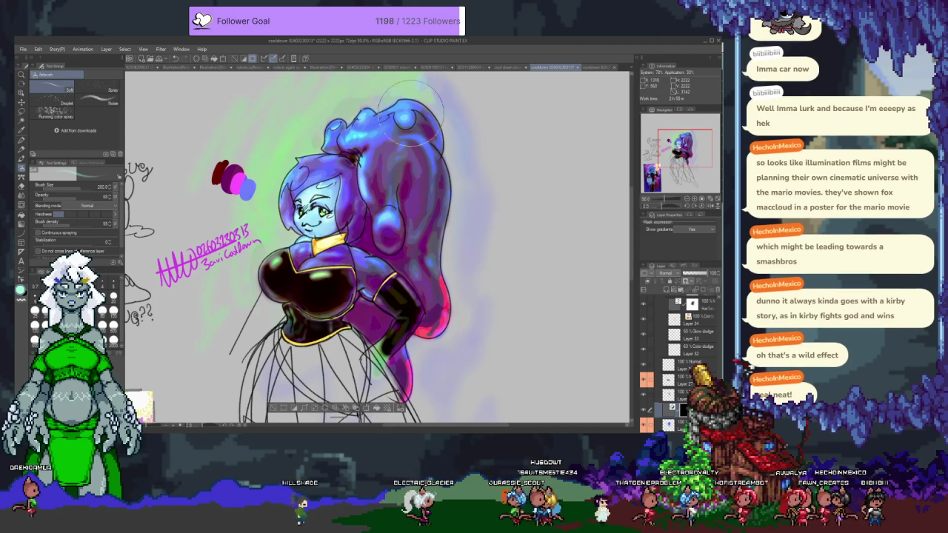
drag(393, 148, 374, 169)
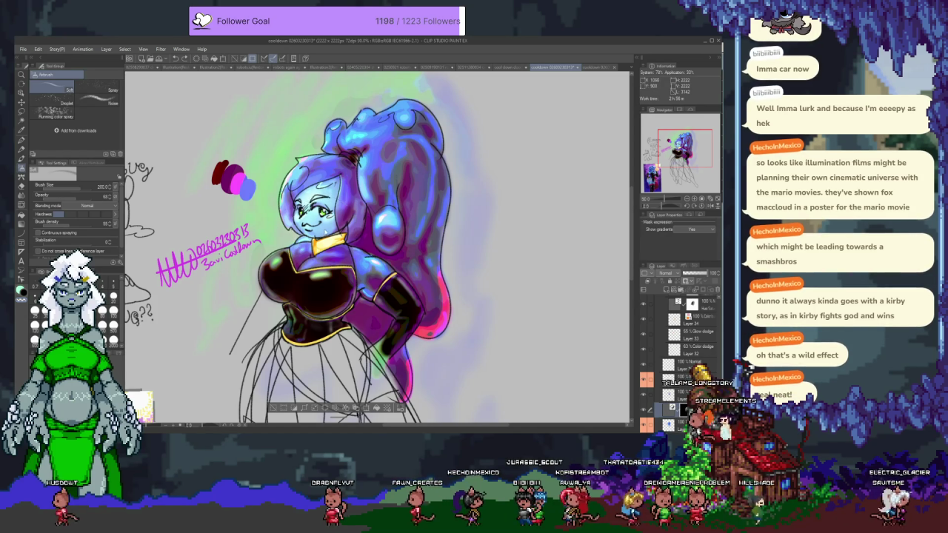
Shrink the brush to 80 px and recentre the view on the character
key(bracketleft)
key(bracketleft)
key(bracketleft)
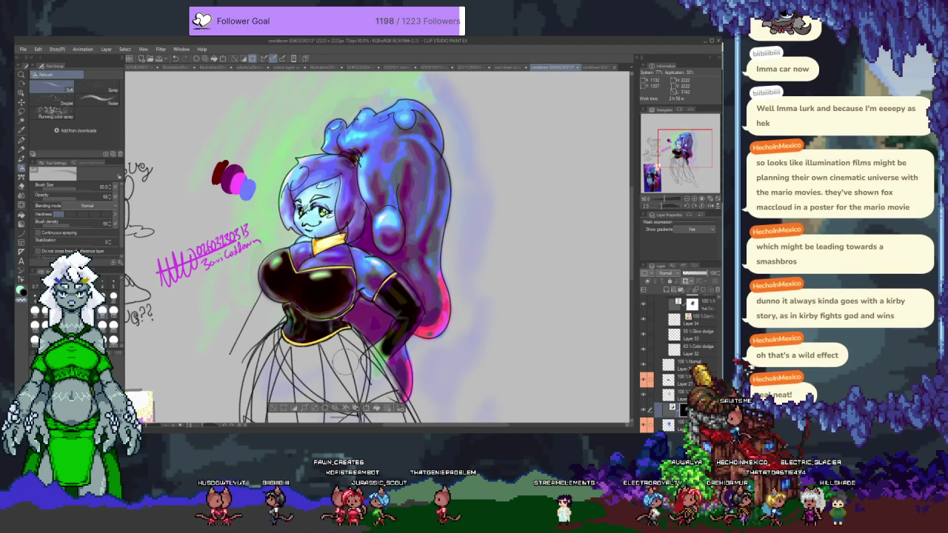
scroll(346, 360, down, 2)
mouse_move(408, 348)
mouse_down()
mouse_move(475, 256)
mouse_move(451, 275)
mouse_up()
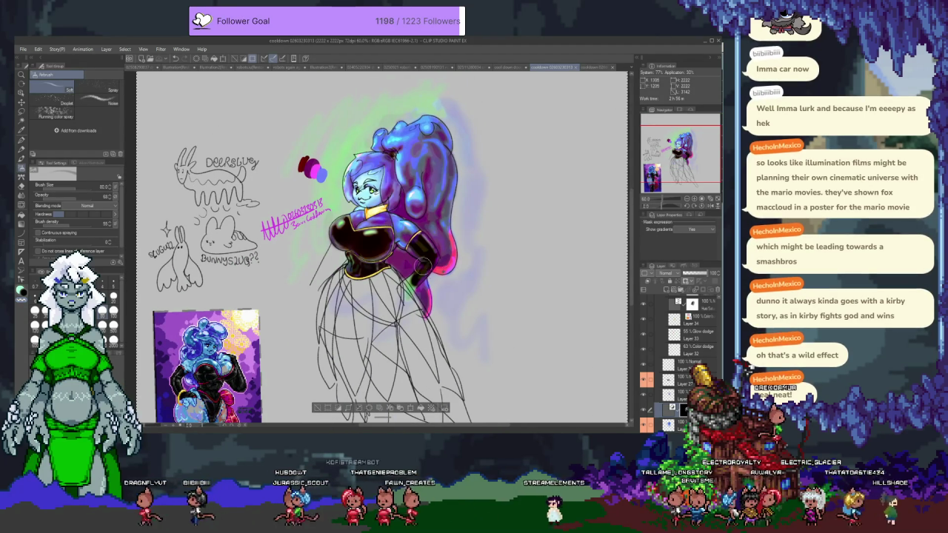
scroll(366, 189, up, 2)
scroll(367, 189, up, 2)
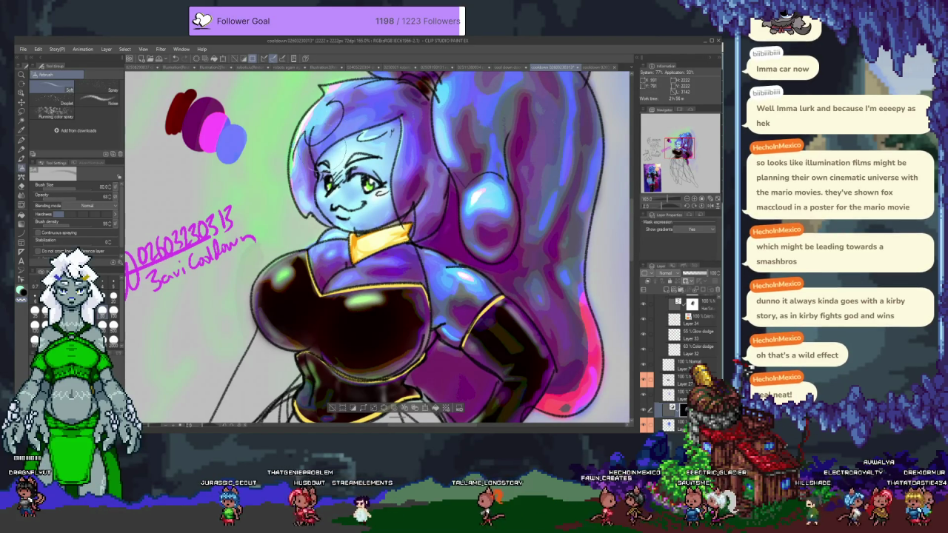
scroll(380, 249, up, 2)
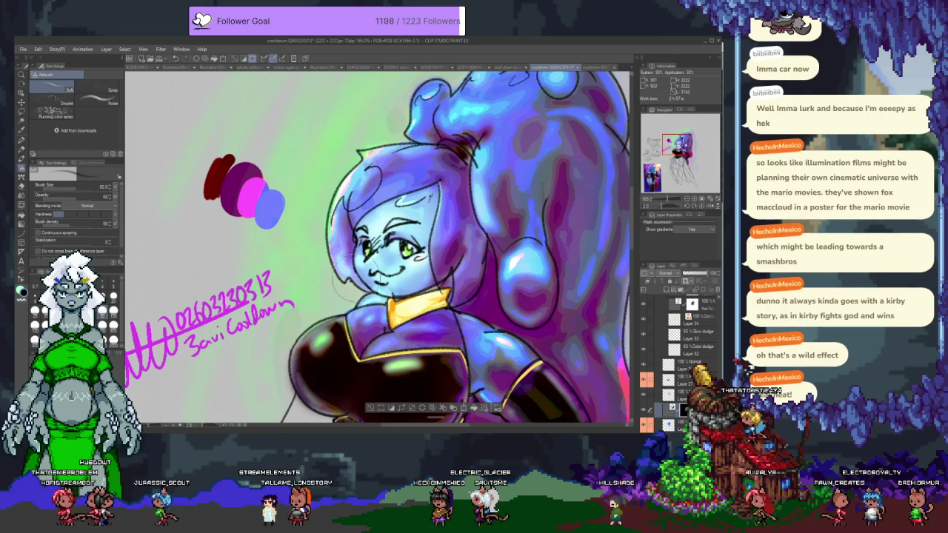
scroll(377, 248, up, 3)
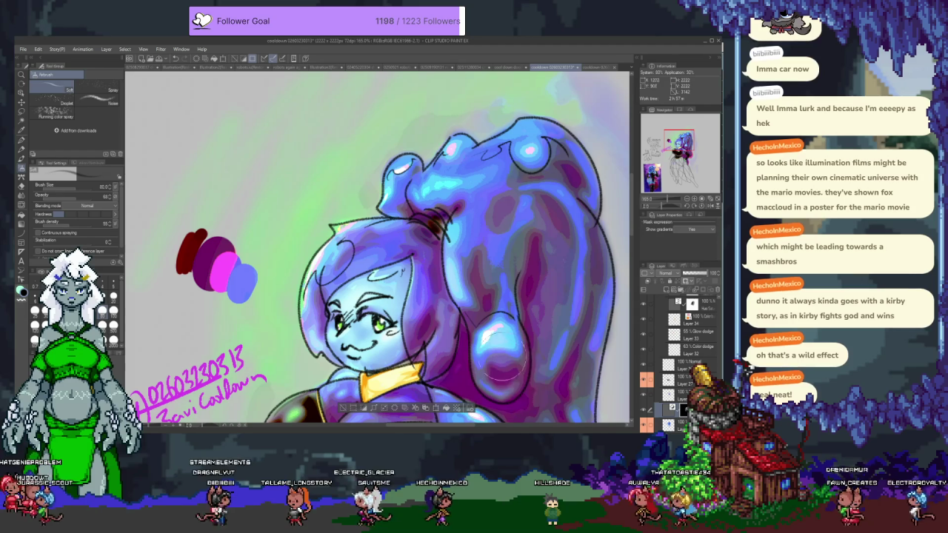
scroll(510, 252, down, 2)
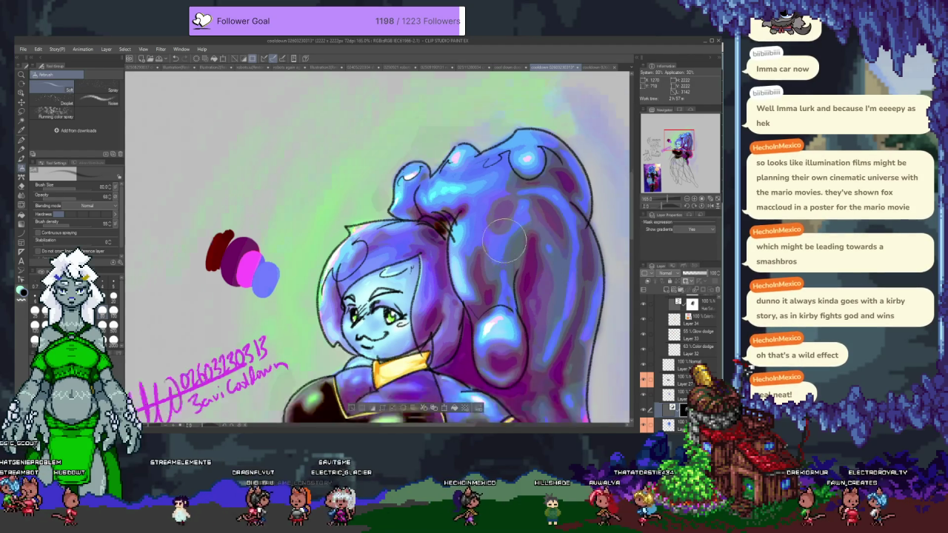
Lower the glow layer's opacity to about 45% and pan to show the full figure
scroll(510, 246, down, 3)
scroll(510, 247, up, 1)
scroll(611, 372, up, 2)
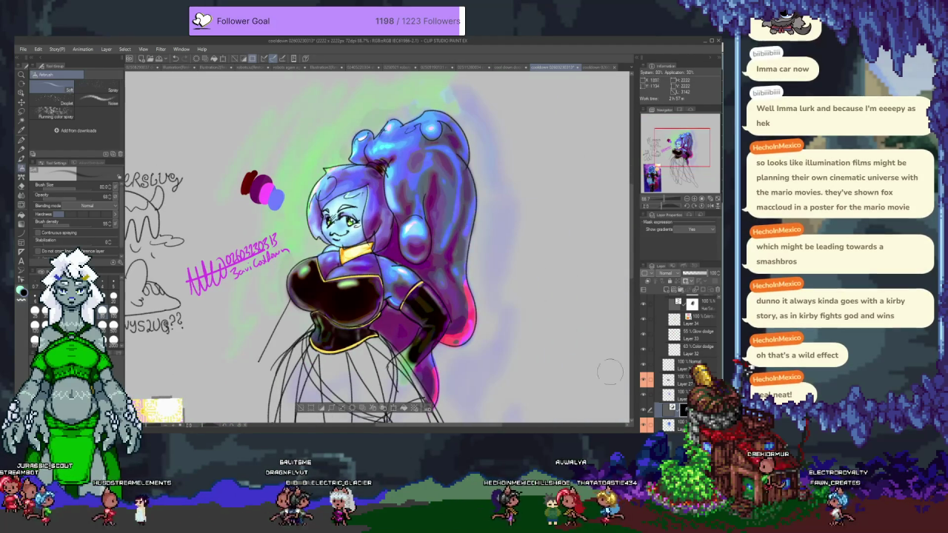
click(685, 274)
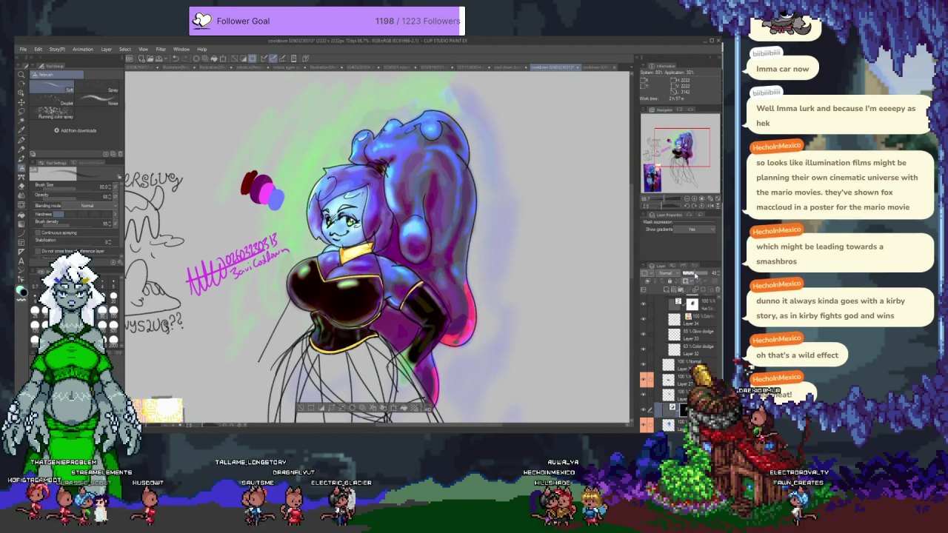
mouse_move(685, 274)
mouse_down()
mouse_move(674, 272)
mouse_move(693, 275)
mouse_up()
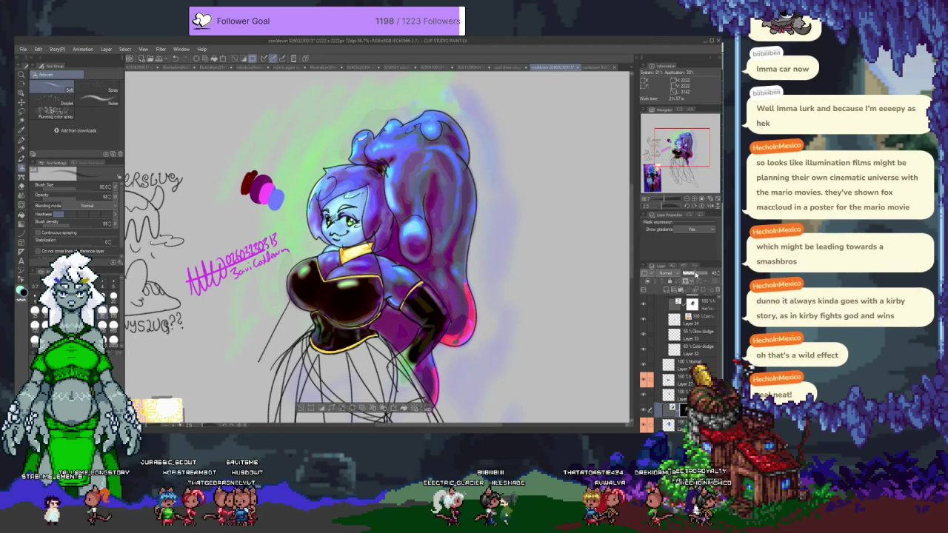
drag(438, 317, 470, 291)
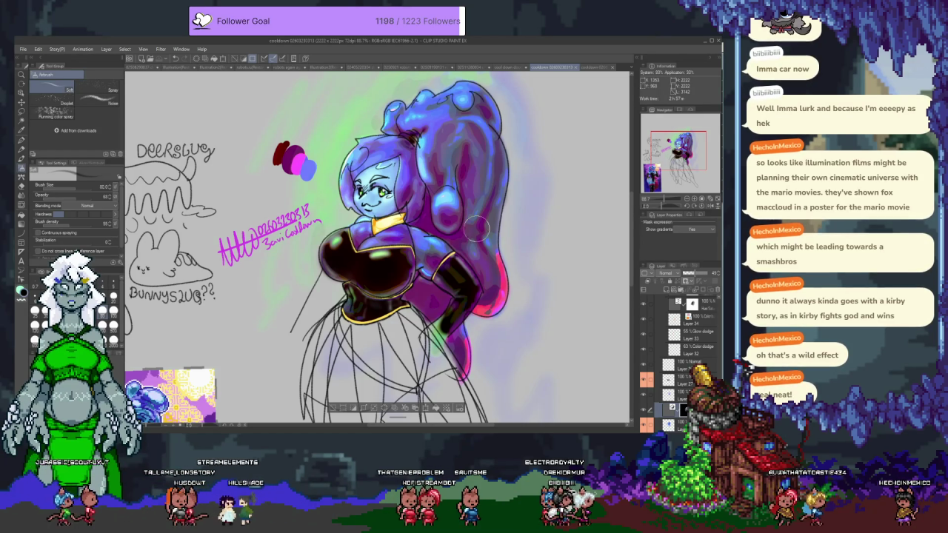
Look over the sketch sheet and cool down doodle sheet, then return to the cooldown painting
click(480, 69)
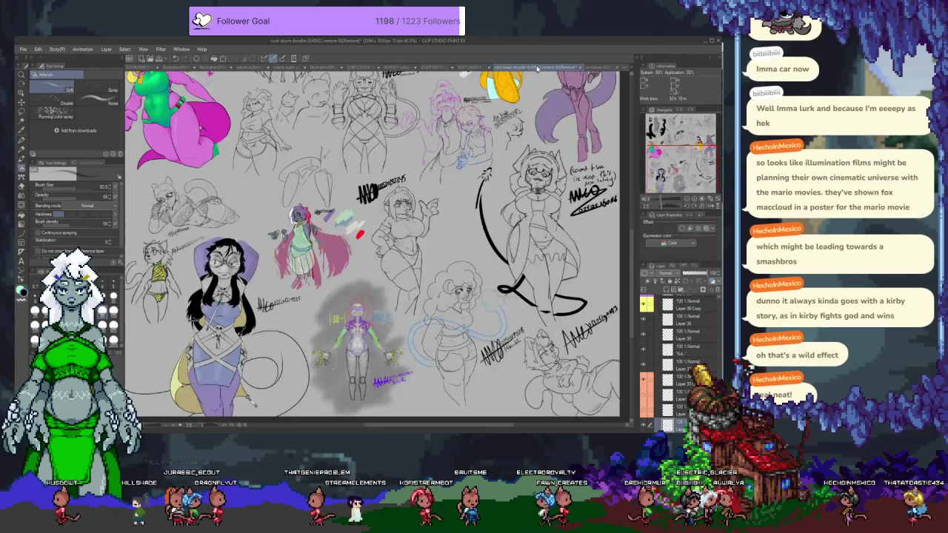
click(535, 68)
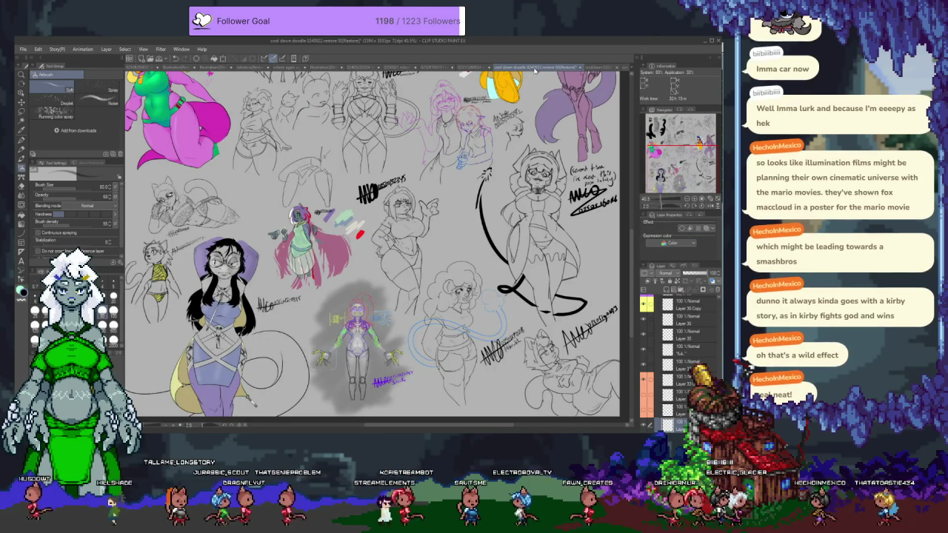
click(600, 67)
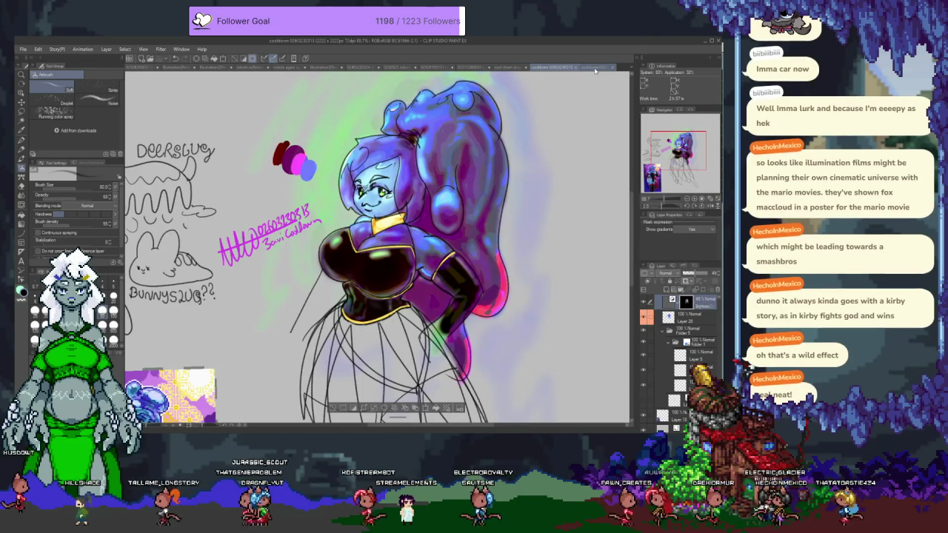
scroll(468, 261, up, 2)
scroll(469, 260, up, 2)
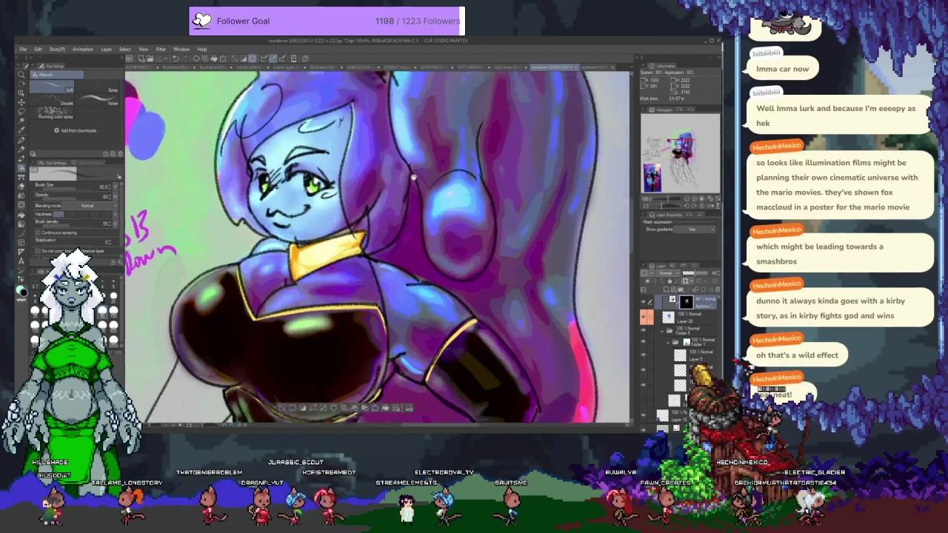
scroll(468, 261, up, 2)
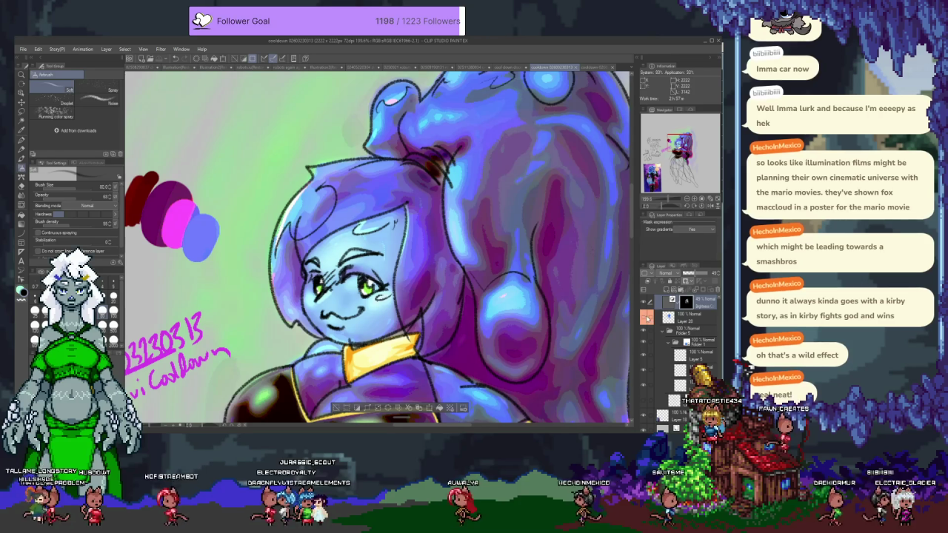
Hide and re-show a colour layer to compare the painting
click(676, 347)
click(676, 346)
scroll(675, 347, down, 5)
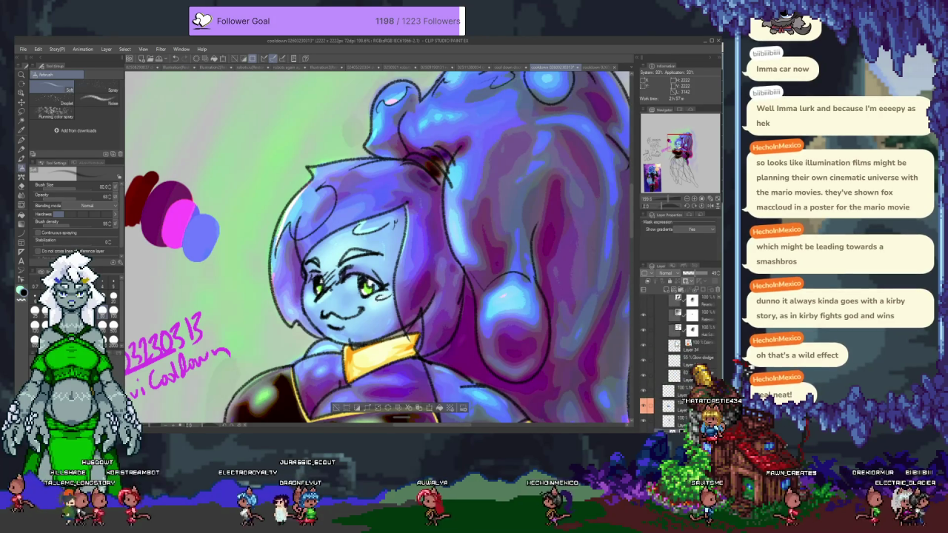
scroll(674, 347, up, 5)
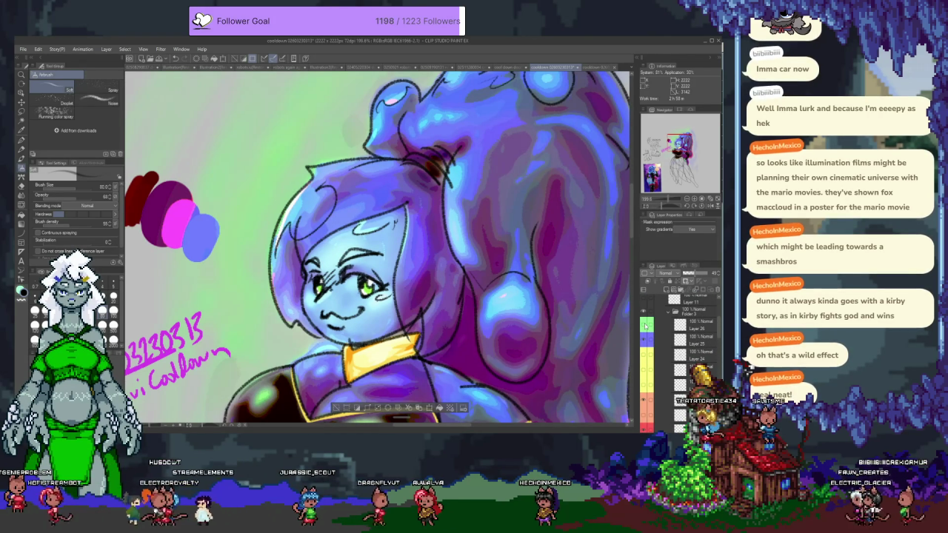
Raise a different colour layer's opacity, bring the chest into view, and add a new layer
click(691, 314)
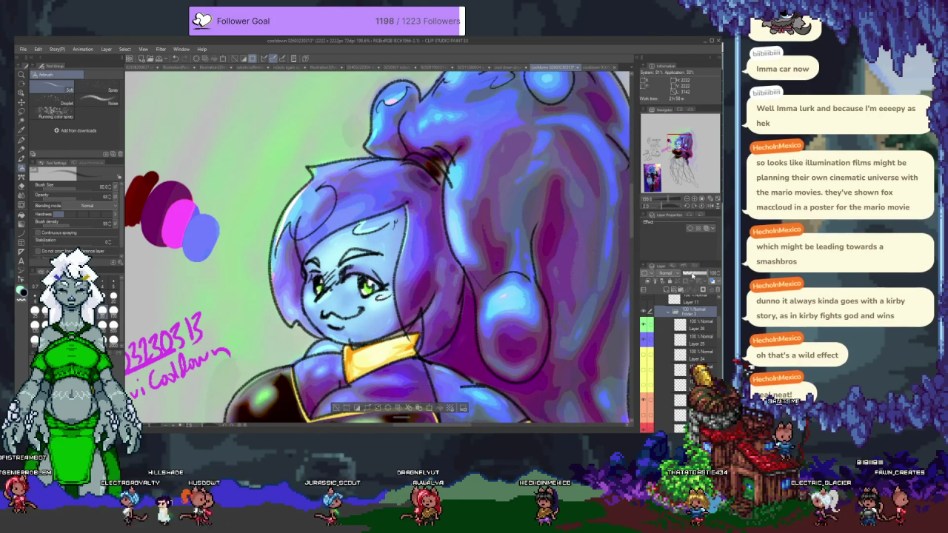
drag(694, 274, 700, 276)
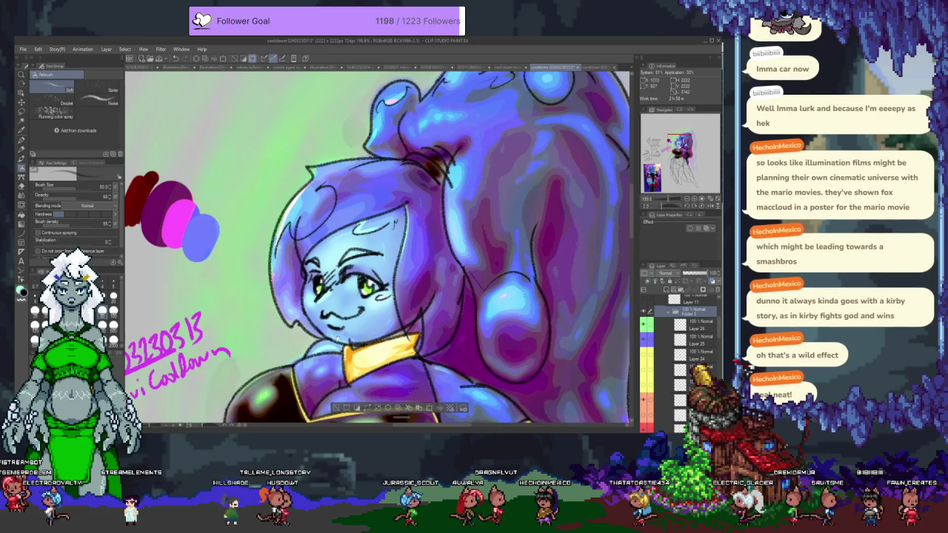
drag(331, 335, 442, 194)
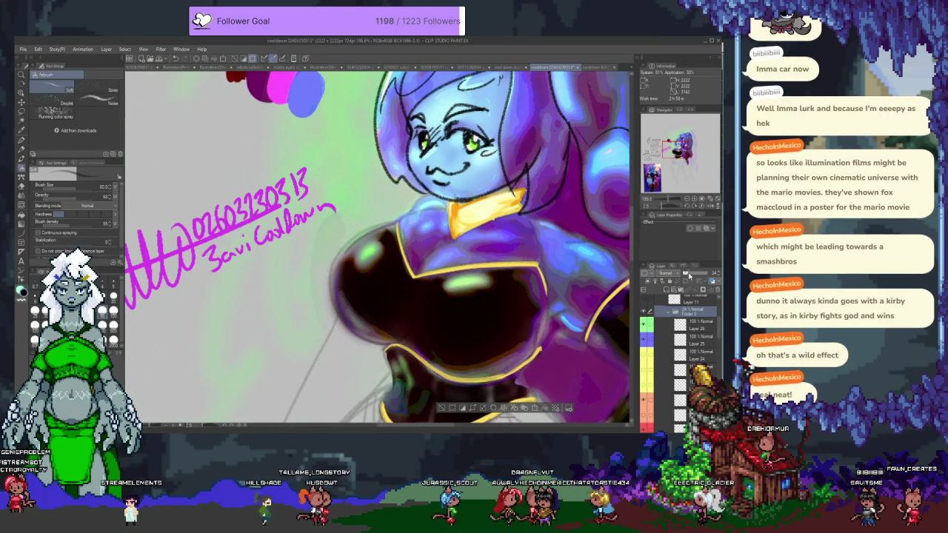
scroll(442, 241, up, 2)
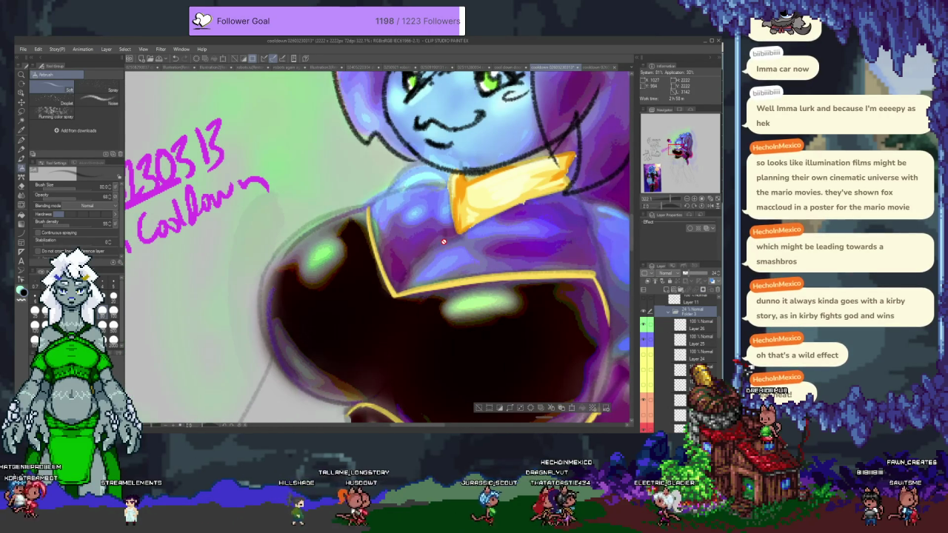
click(673, 291)
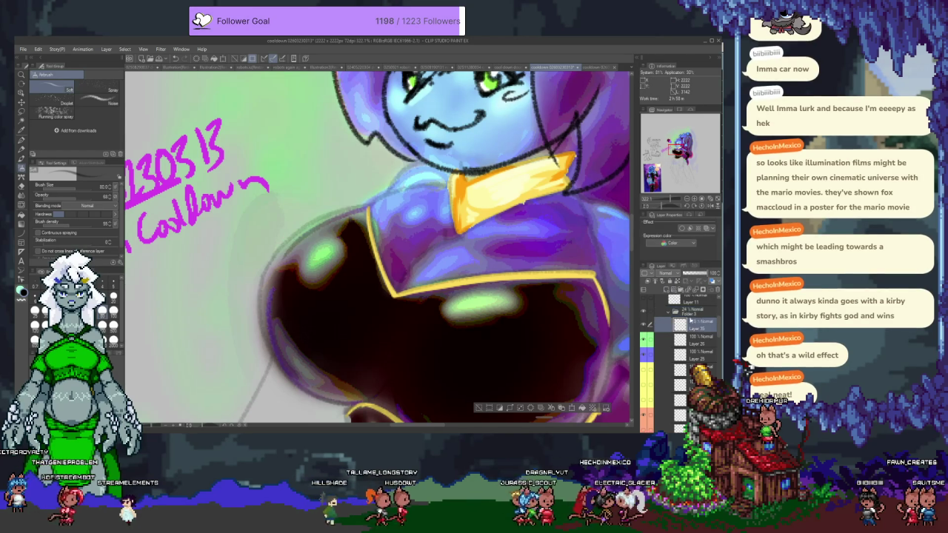
Move Layer 35 out of Folder 3 and ink the cup's left outline with a size-5 G-pen
drag(697, 310, 693, 306)
key(p)
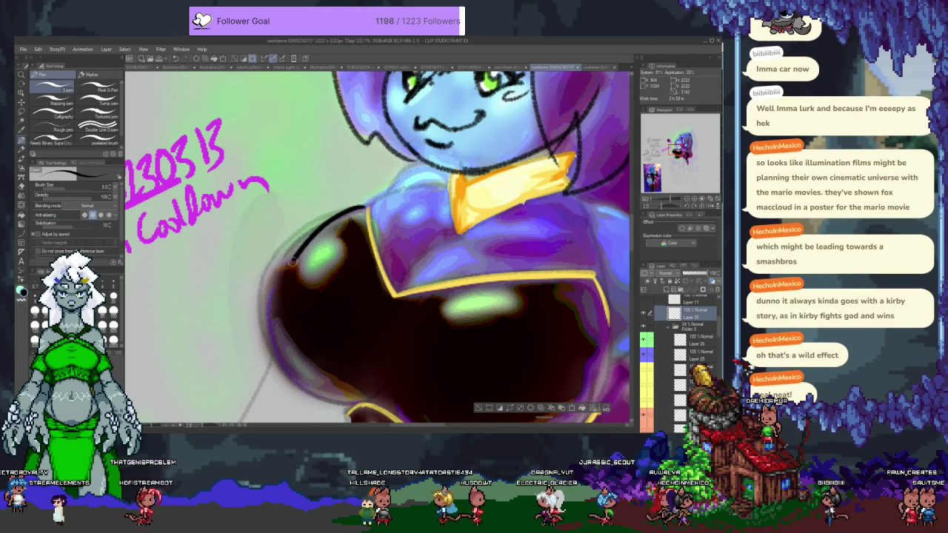
click(112, 283)
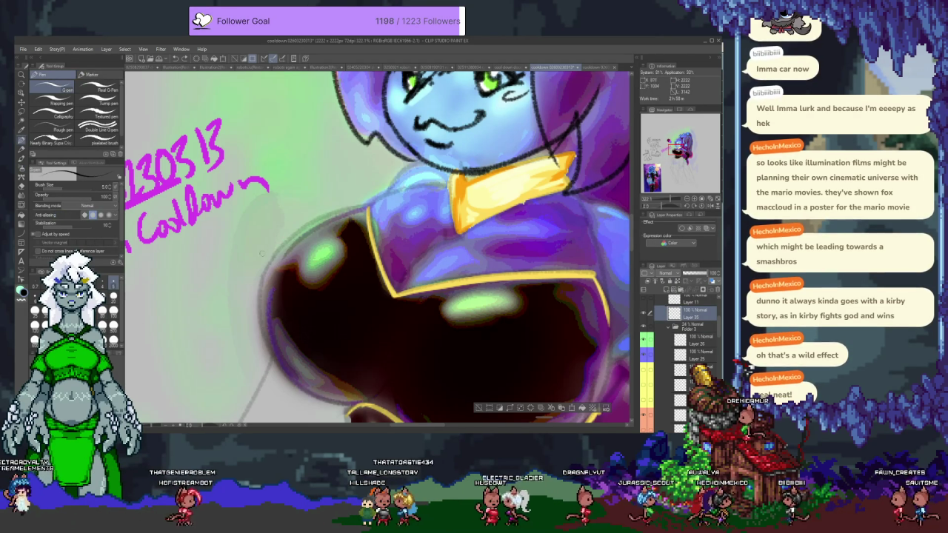
drag(263, 283, 350, 202)
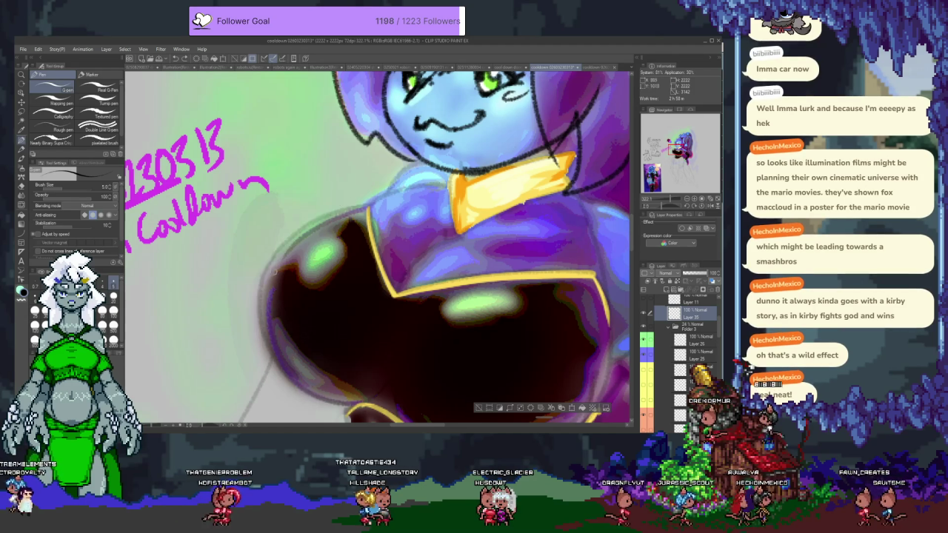
key(ctrl+z)
drag(263, 281, 366, 202)
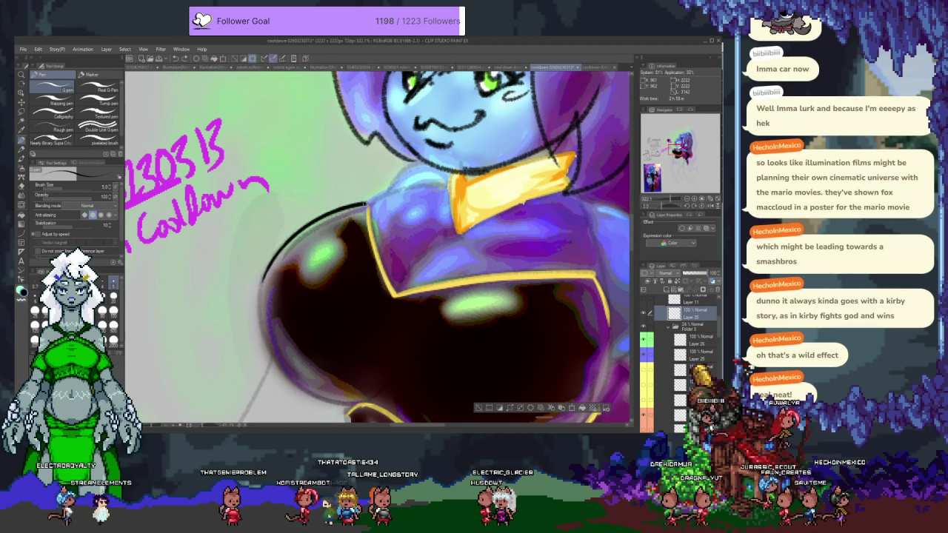
drag(263, 281, 370, 204)
Ink the cup's lower-left outline, then try and undo a top-edge stroke
mouse_move(257, 296)
mouse_down()
mouse_move(238, 231)
mouse_move(318, 329)
mouse_up()
drag(240, 222, 345, 343)
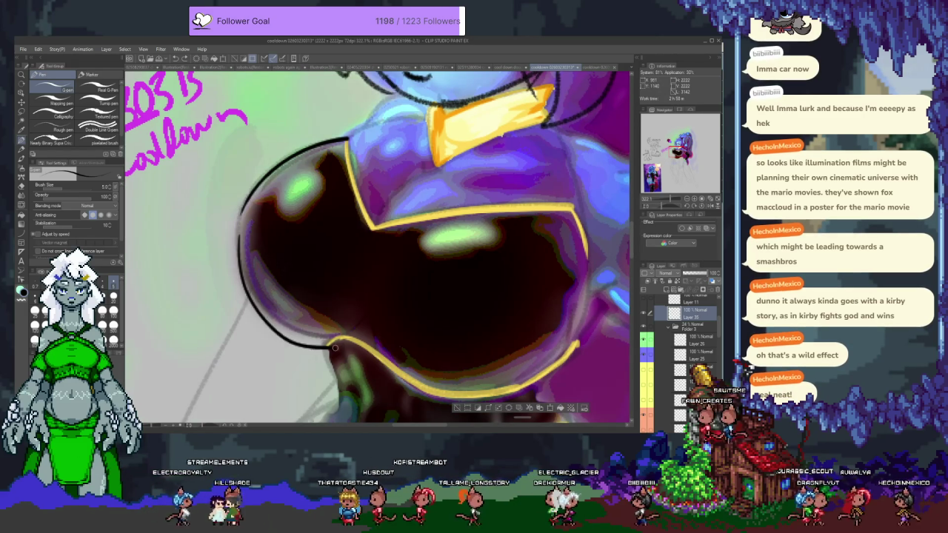
key(ctrl+z)
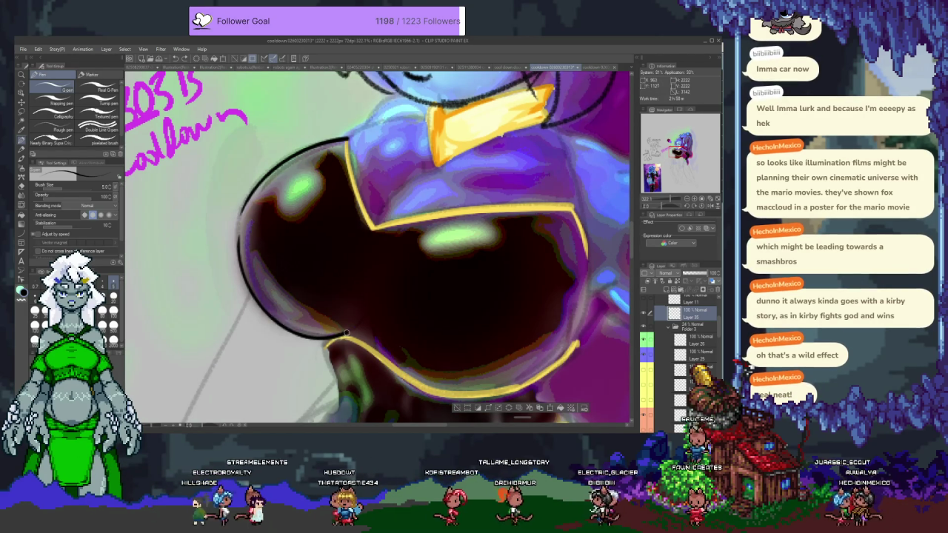
drag(240, 222, 353, 330)
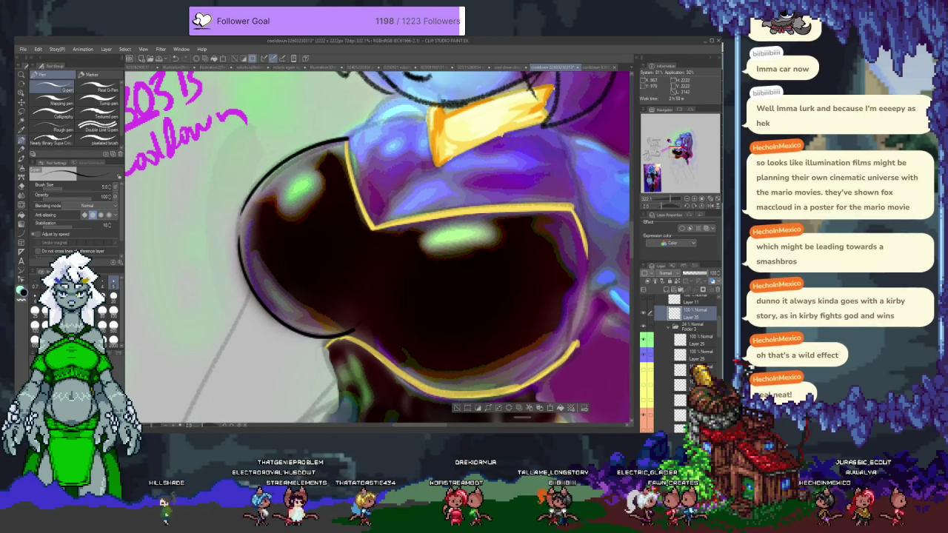
drag(348, 141, 375, 227)
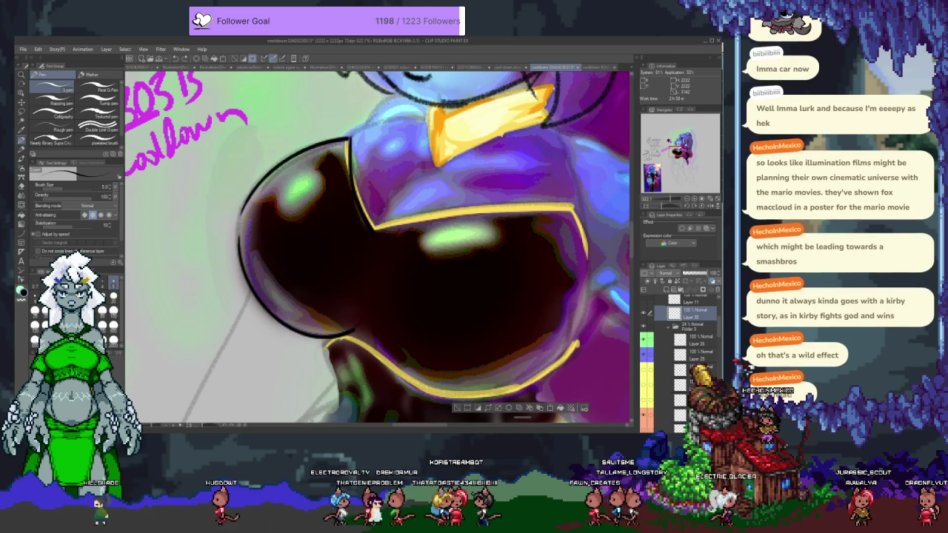
key(ctrl+z)
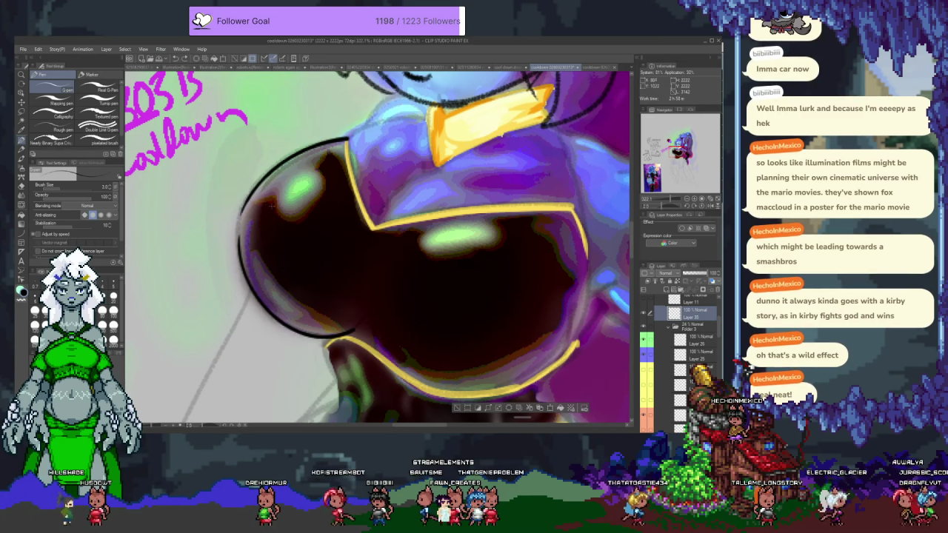
Erase the rough upper-left outline and re-ink the cup's upper-left arc
key(e)
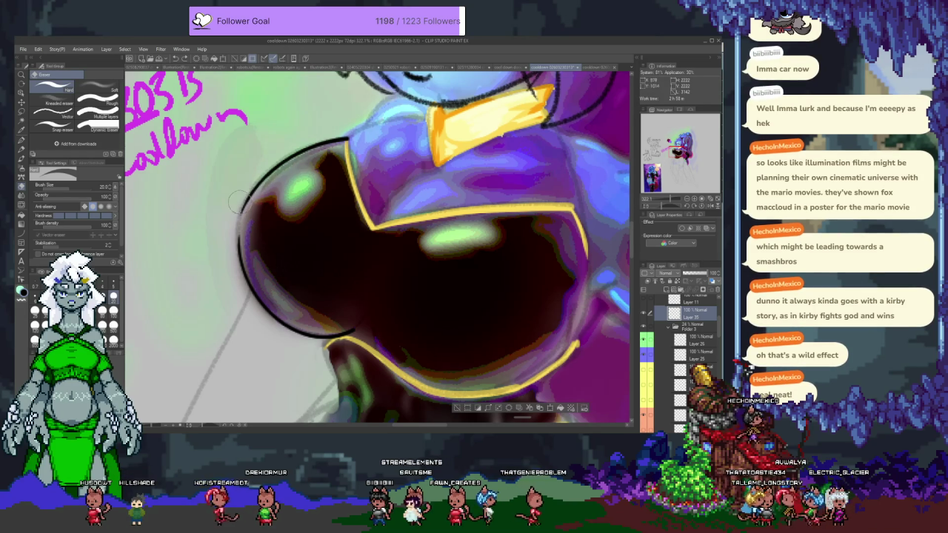
drag(236, 207, 282, 154)
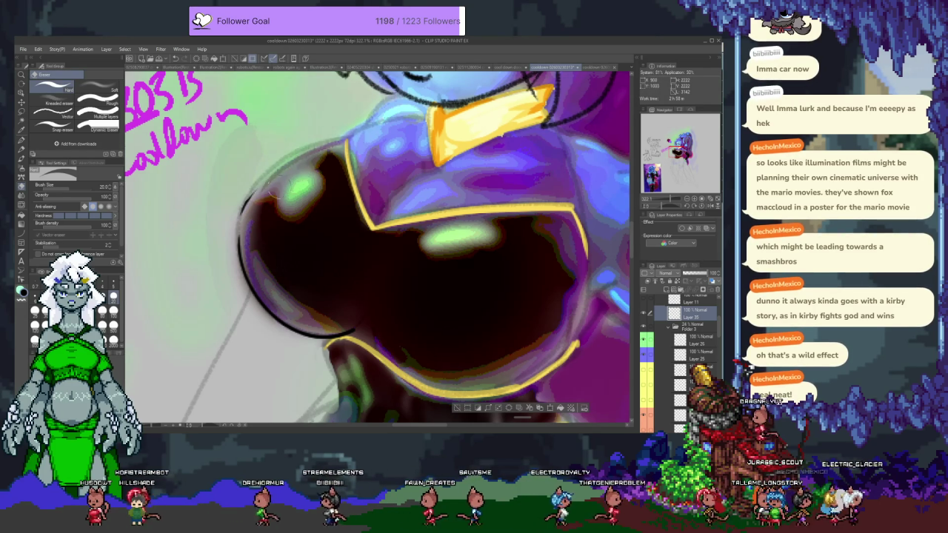
drag(317, 134, 369, 134)
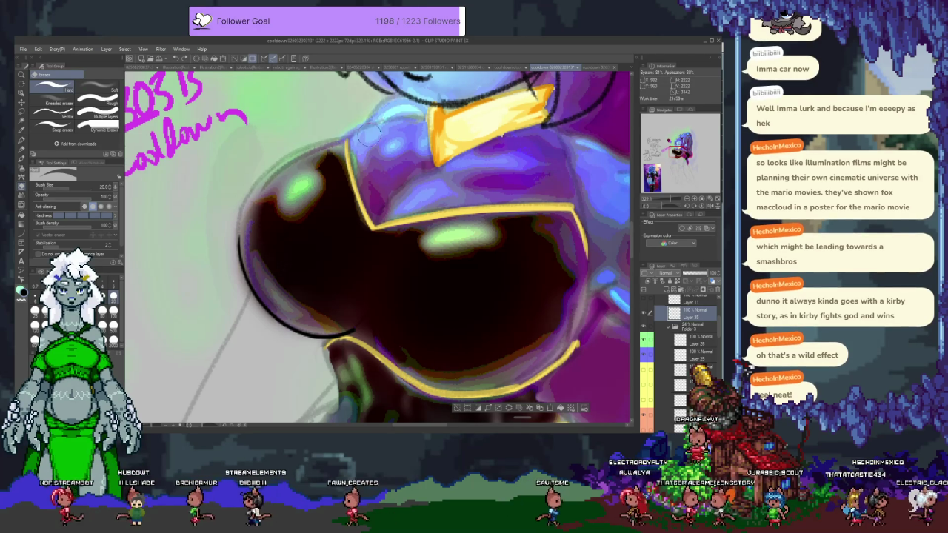
key(p)
drag(239, 211, 342, 139)
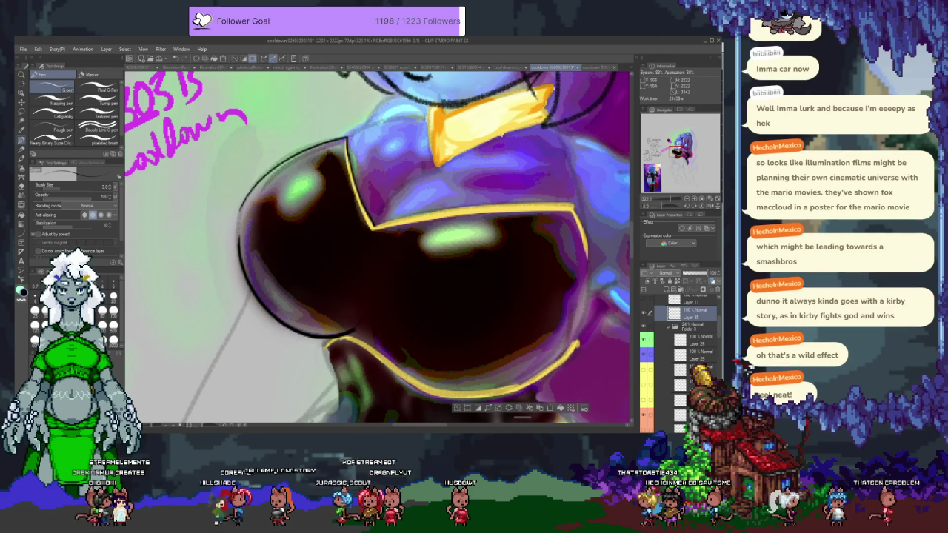
scroll(379, 247, up, 2)
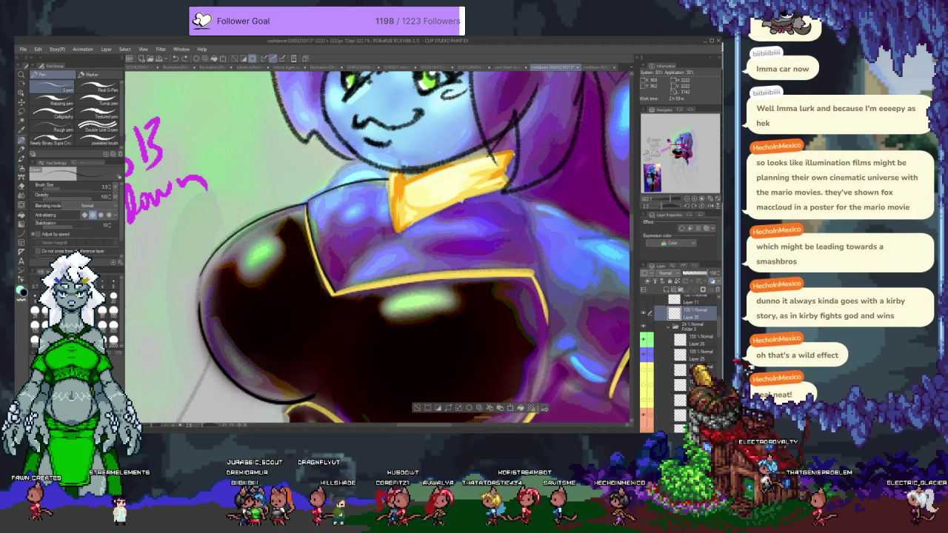
Try a thin line along the armor's top edge, undo it, and pan to the corset's right side
drag(306, 206, 392, 182)
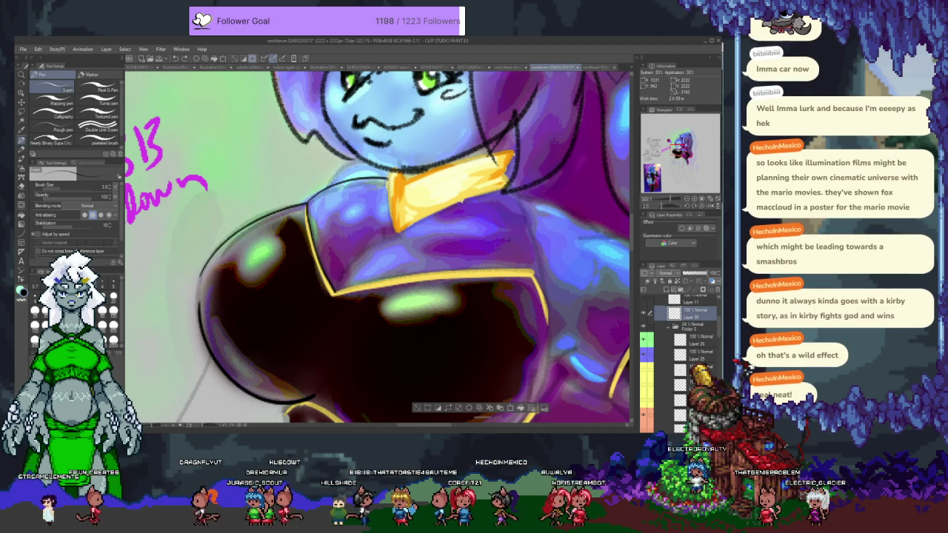
key(ctrl+z)
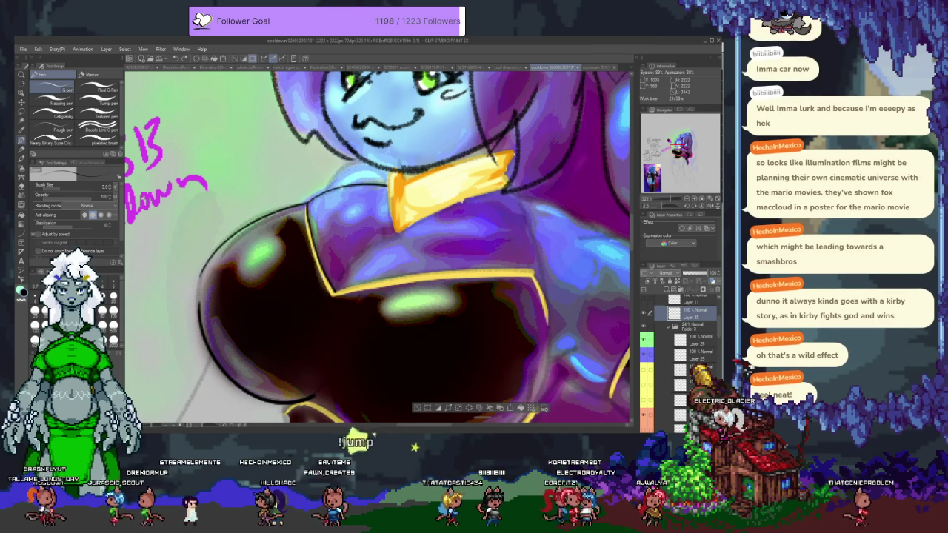
drag(467, 226, 398, 211)
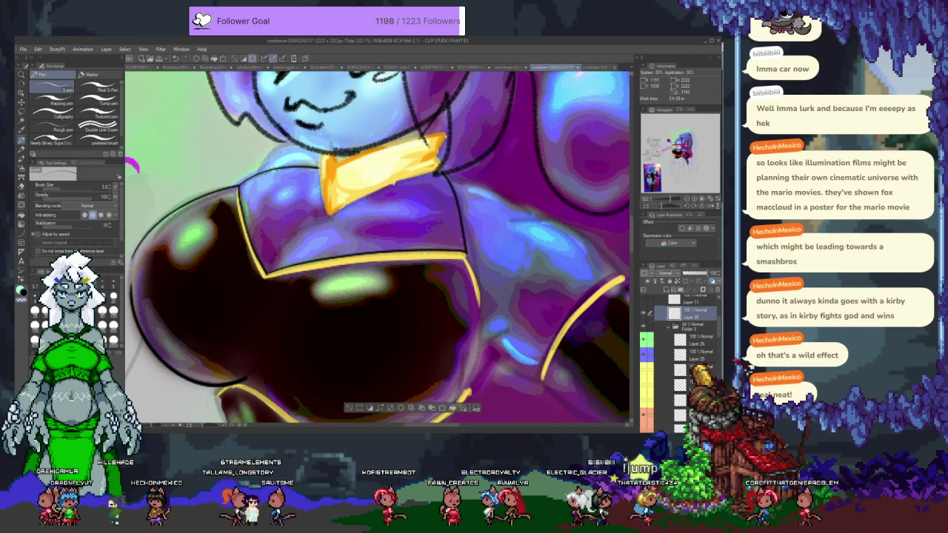
Erase the outline running down from the collar and ink along the yellow top trim
key(e)
drag(443, 187, 451, 240)
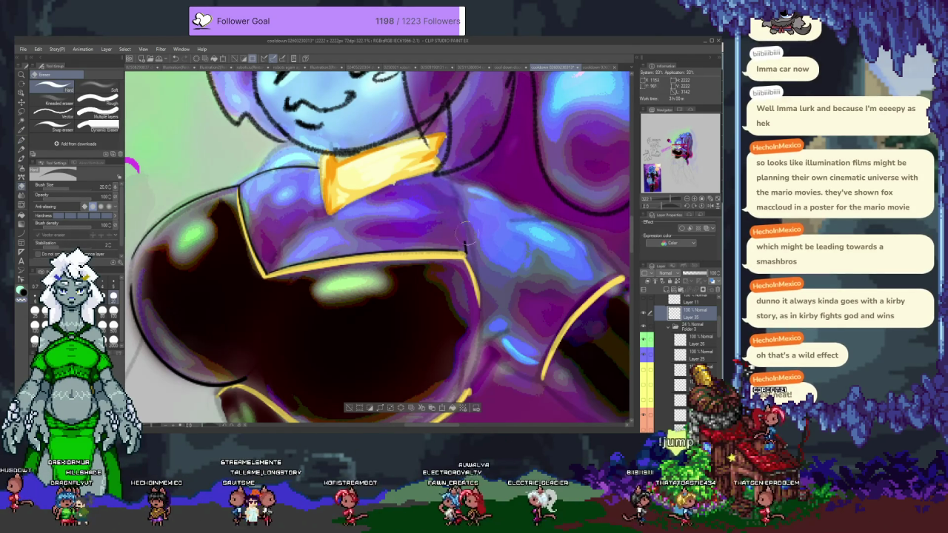
key(p)
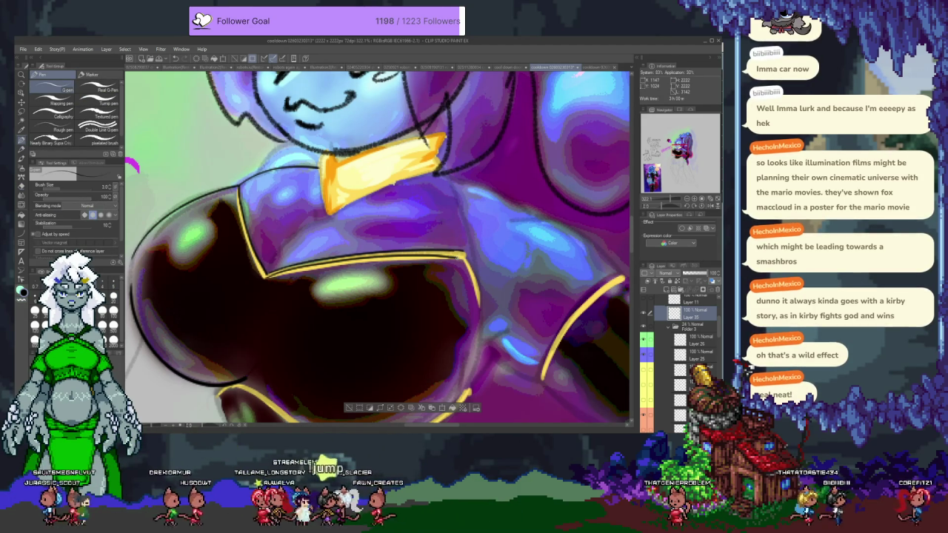
drag(267, 276, 461, 254)
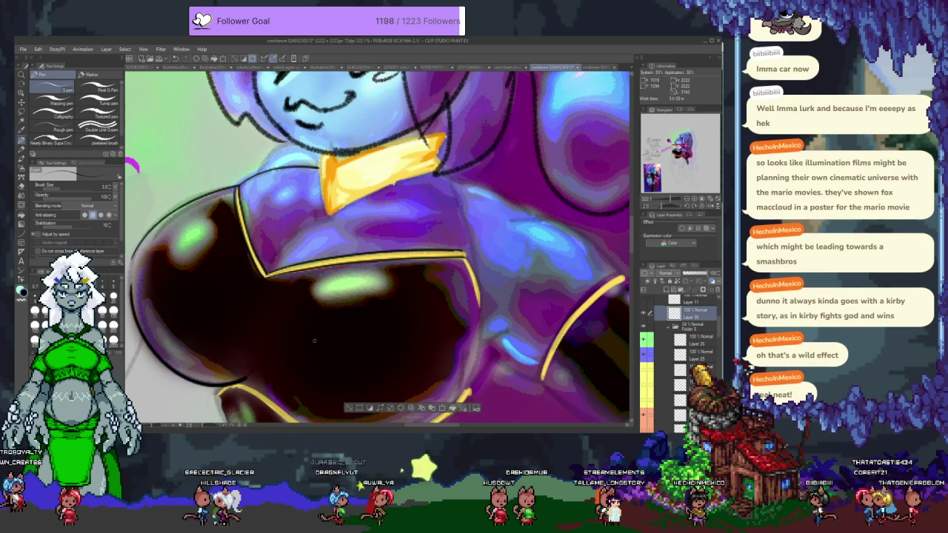
Ink outlines along the cup's right and upper-right edges and down from the collar
scroll(314, 341, down, 3)
scroll(370, 282, down, 2)
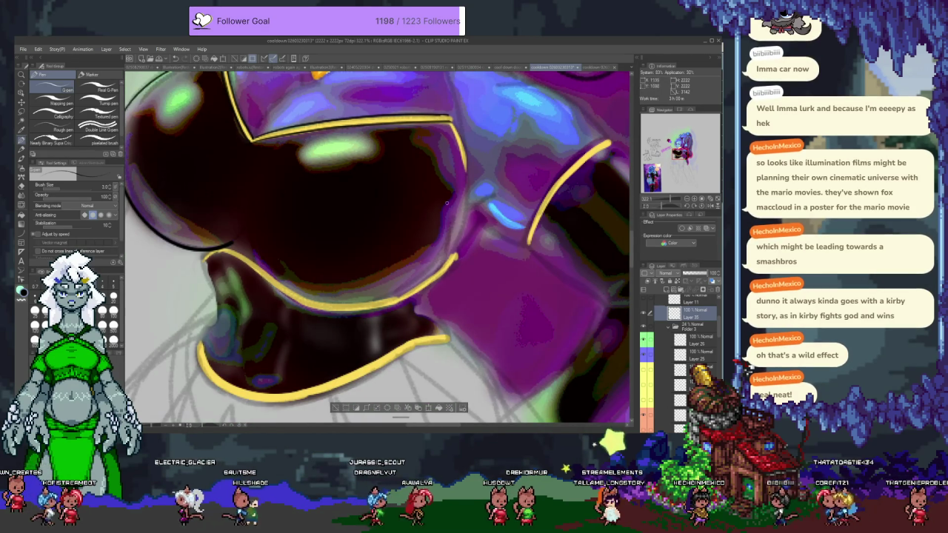
scroll(447, 202, up, 2)
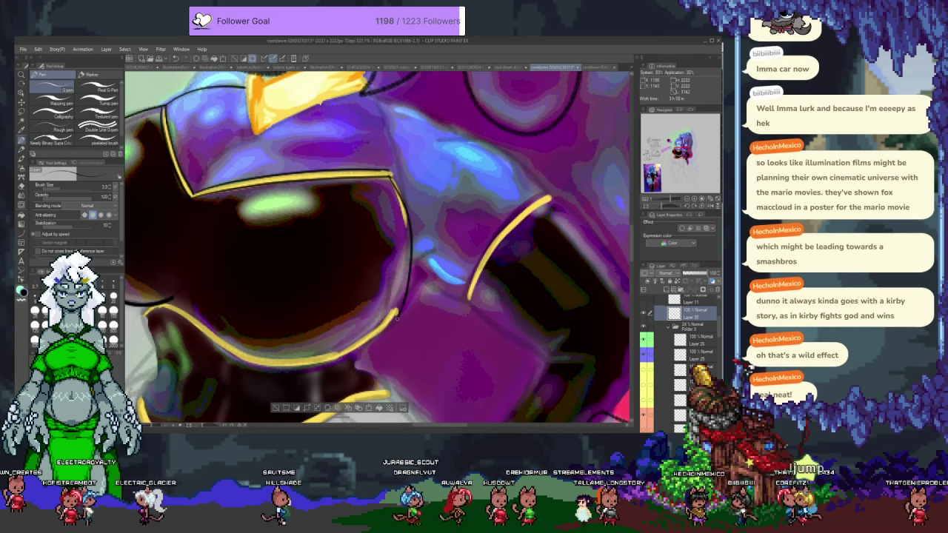
mouse_move(406, 222)
mouse_down()
mouse_move(396, 317)
mouse_move(388, 171)
mouse_up()
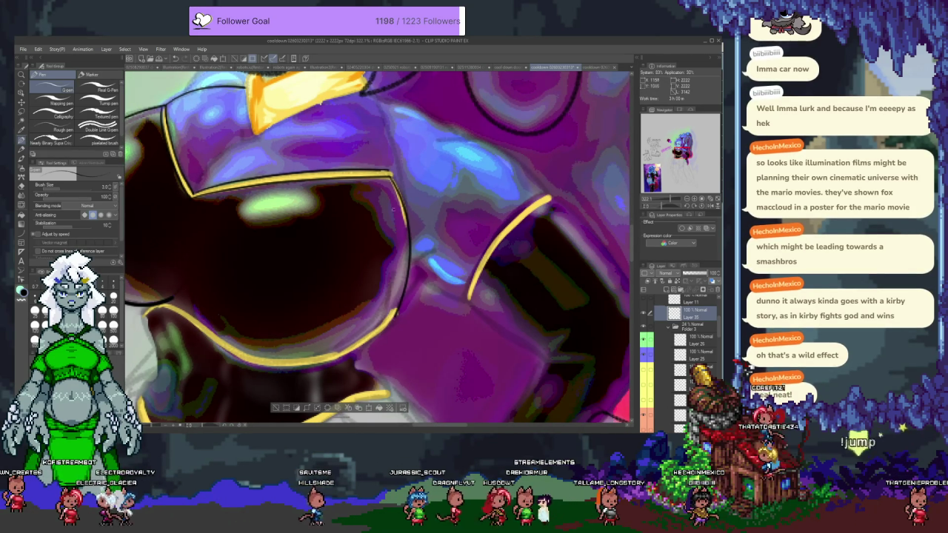
drag(390, 173, 411, 249)
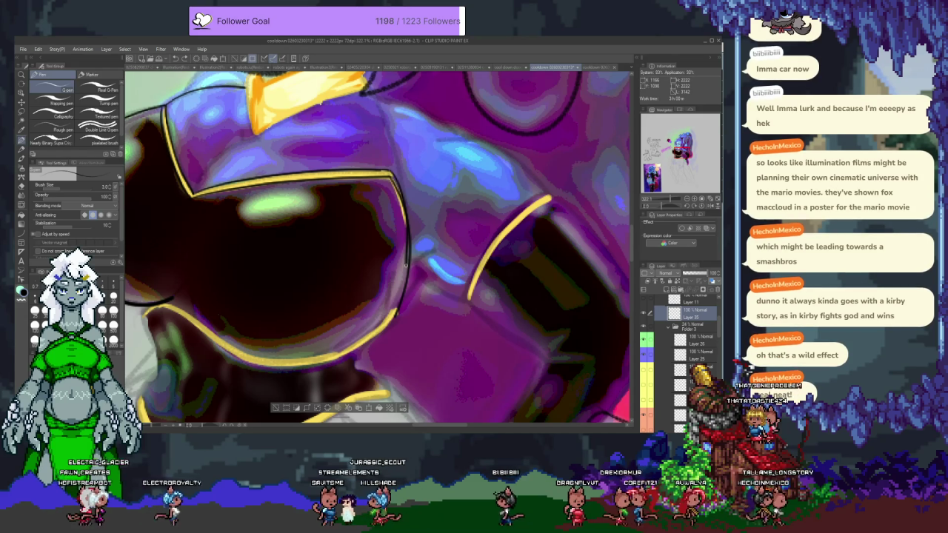
drag(366, 95, 408, 209)
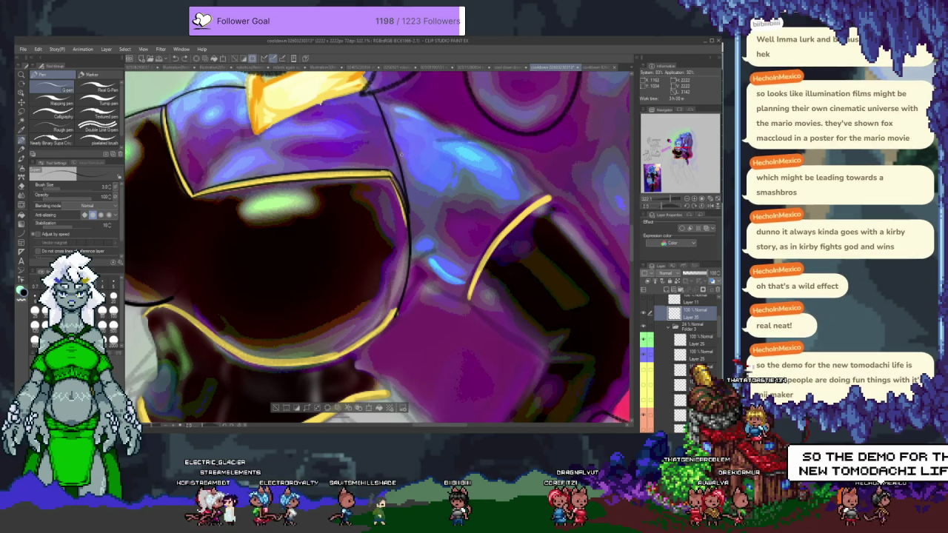
drag(430, 172, 425, 215)
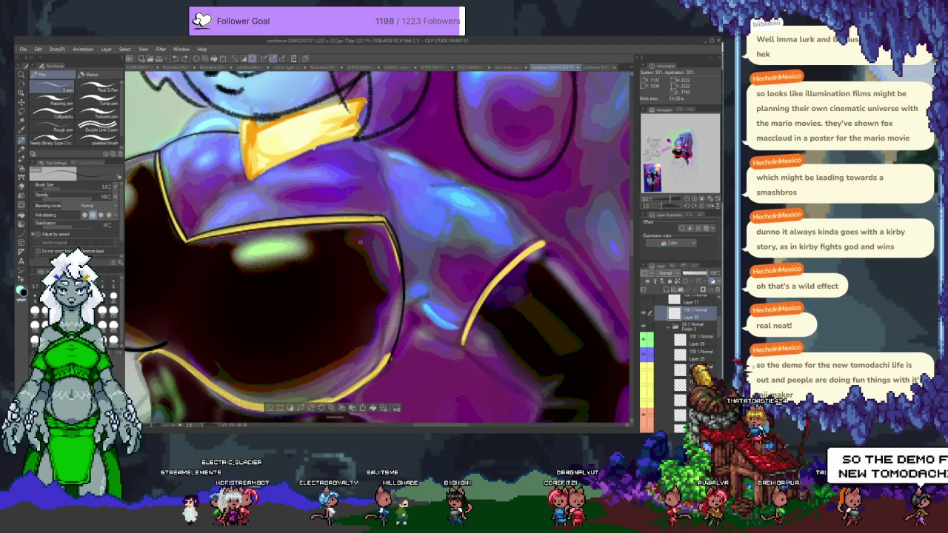
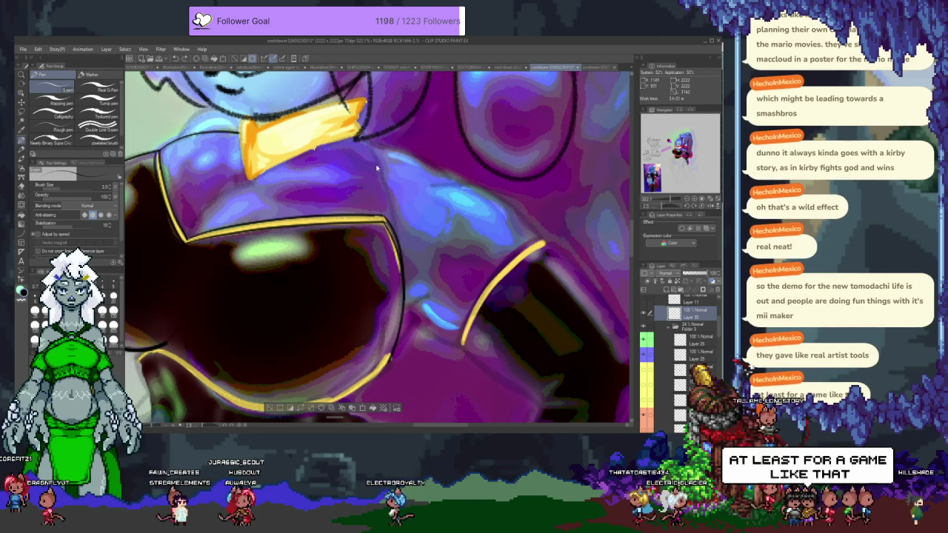
Draw a dark G-pen outline along the character's shoulder edge
drag(370, 178, 410, 214)
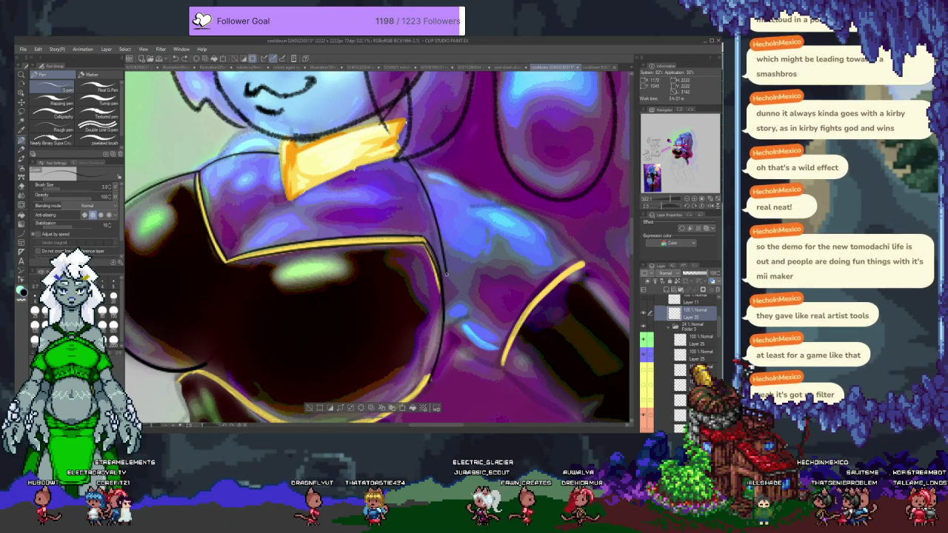
key(ctrl+z)
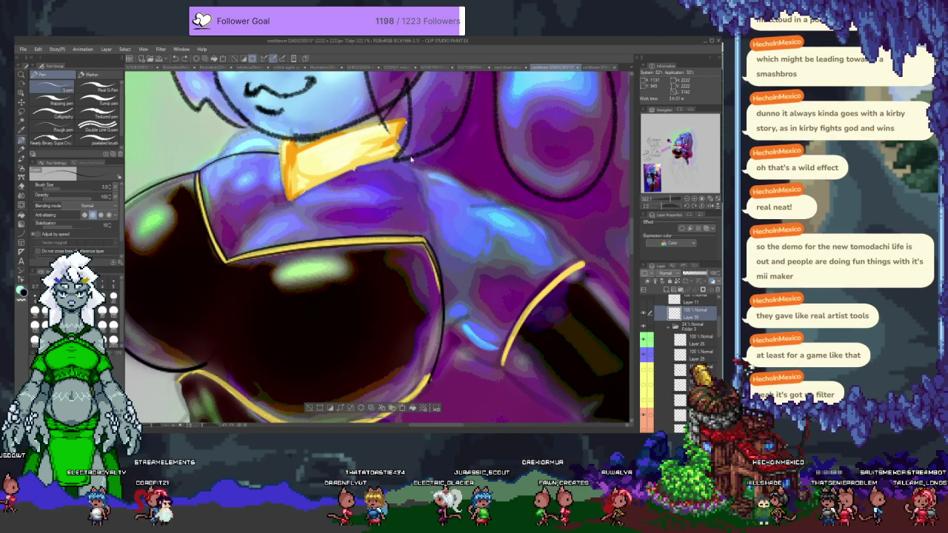
key(ctrl+z)
key(ctrl+y)
drag(415, 171, 446, 300)
Toggle the shoulder outline on and off with undo/redo, leaving it removed
key(ctrl+z)
key(ctrl+y)
key(ctrl+z)
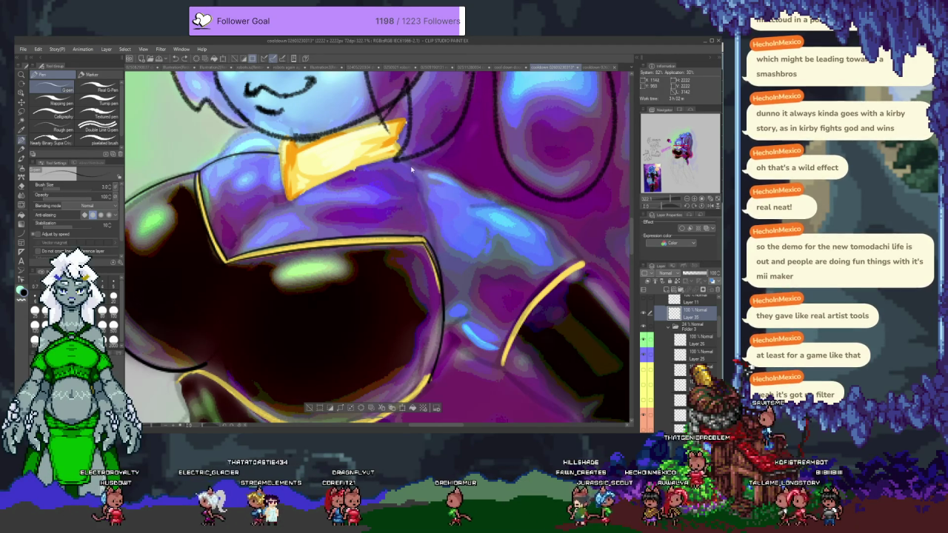
key(ctrl+y)
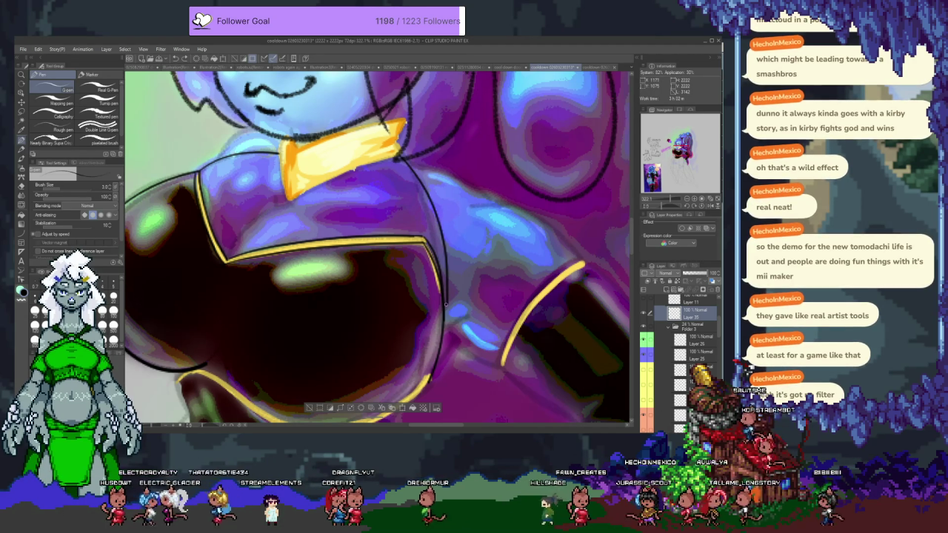
key(ctrl+z)
key(ctrl+z)
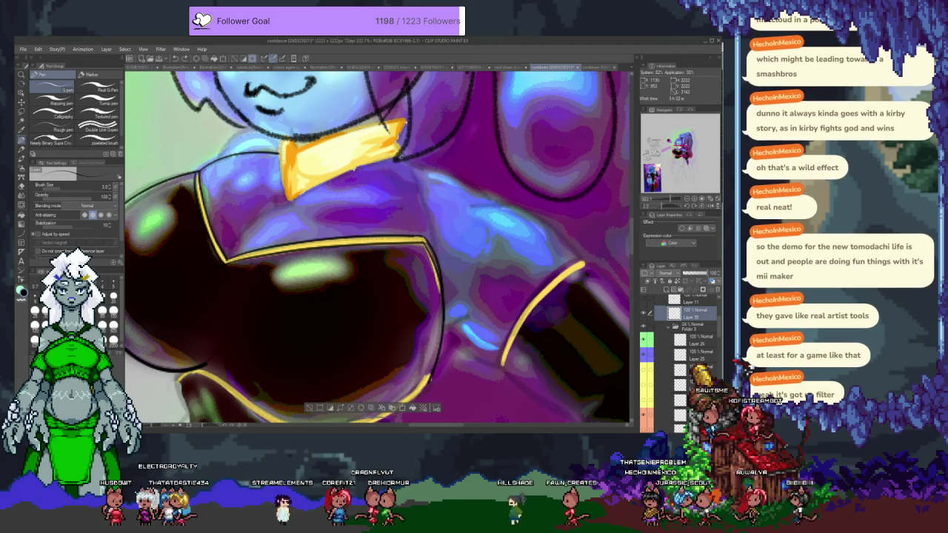
key(ctrl+y)
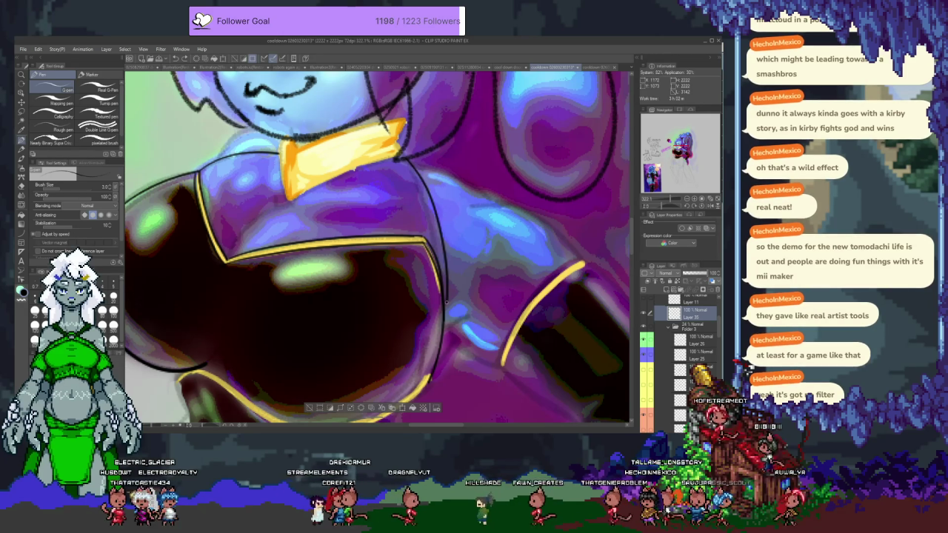
key(ctrl+z)
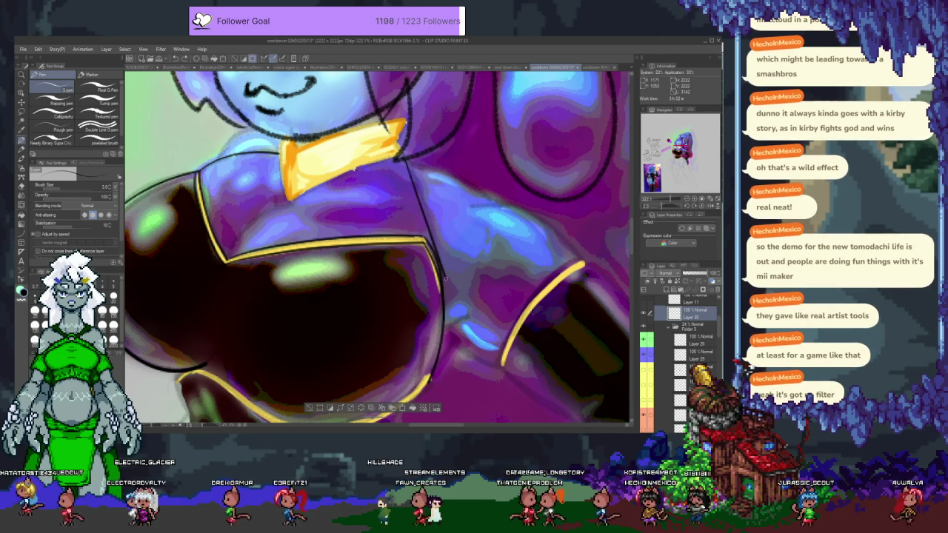
scroll(422, 186, up, 3)
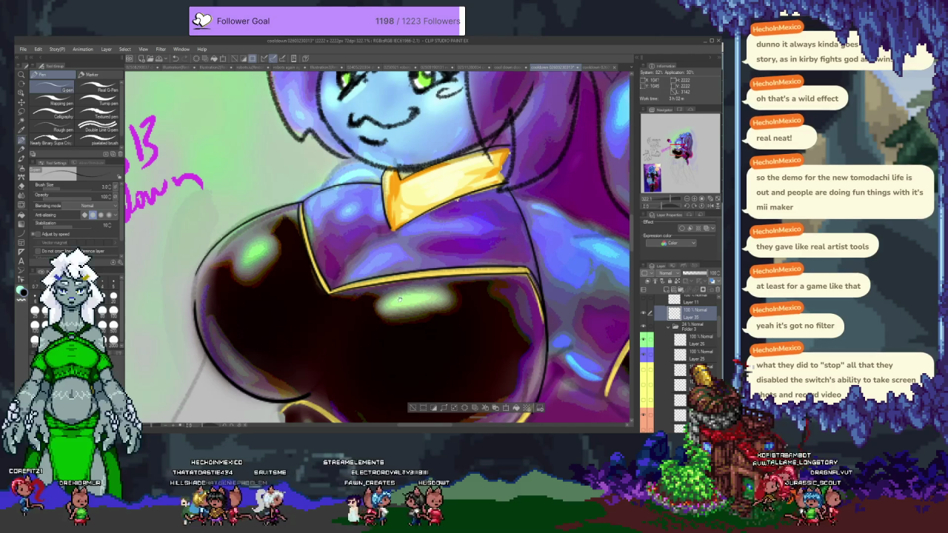
drag(457, 199, 468, 112)
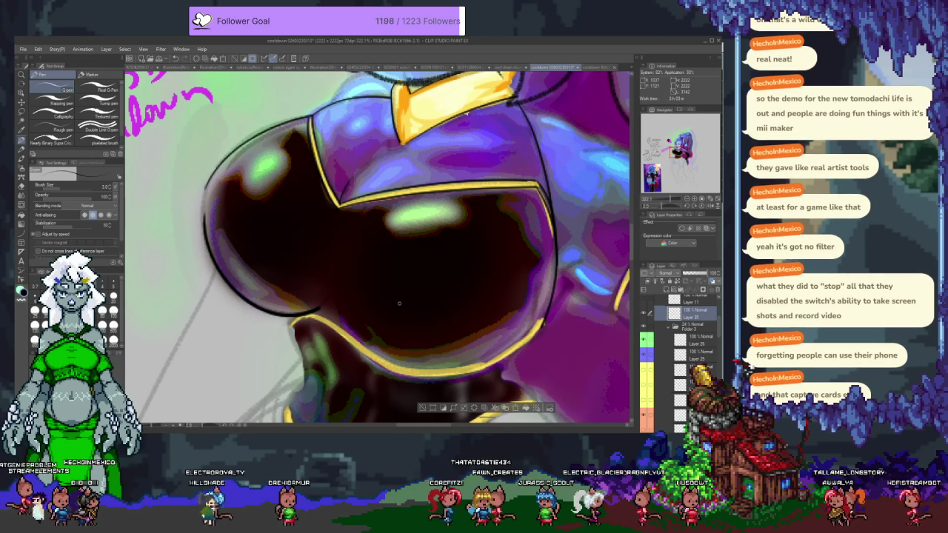
mouse_move(369, 324)
mouse_down()
mouse_move(329, 265)
mouse_move(236, 236)
mouse_up()
Erase the stray black line end and thicken the yellow trim along the top's lower edge
key(e)
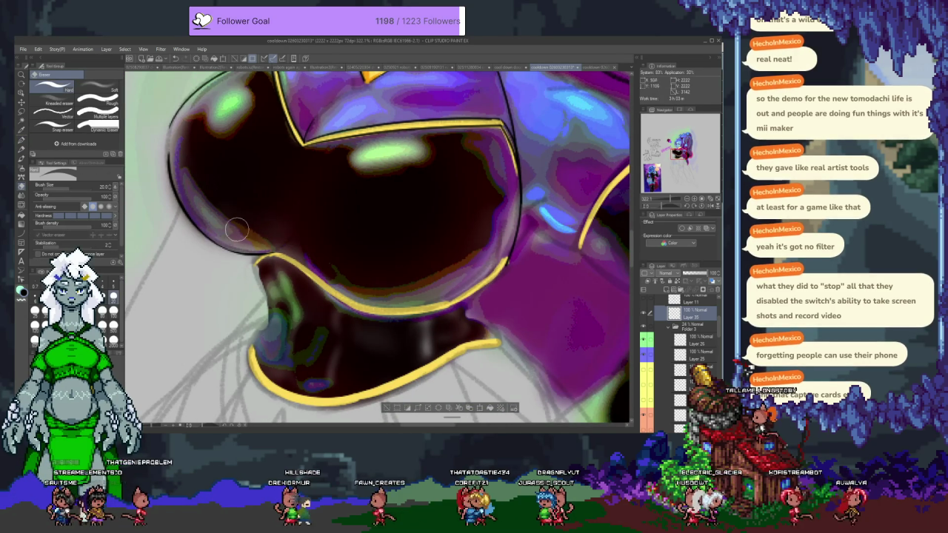
key(p)
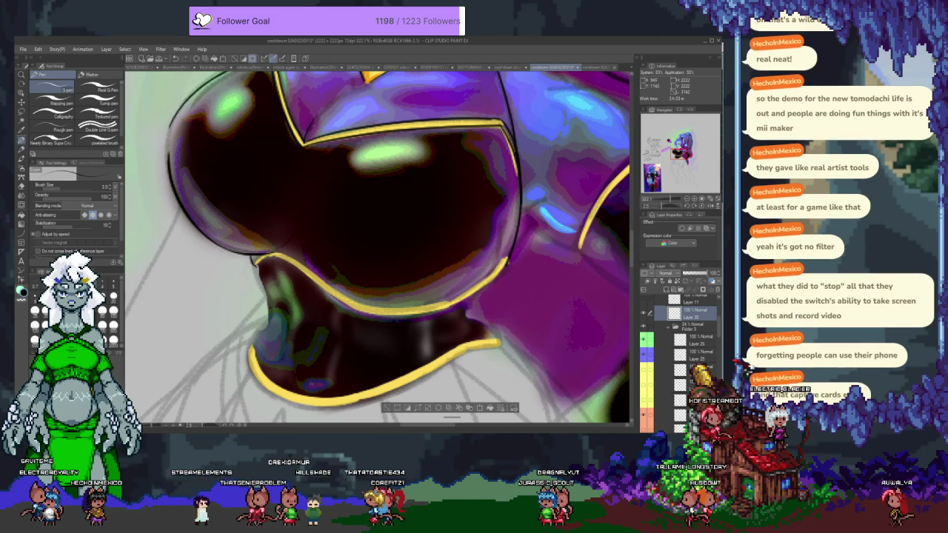
drag(274, 257, 252, 254)
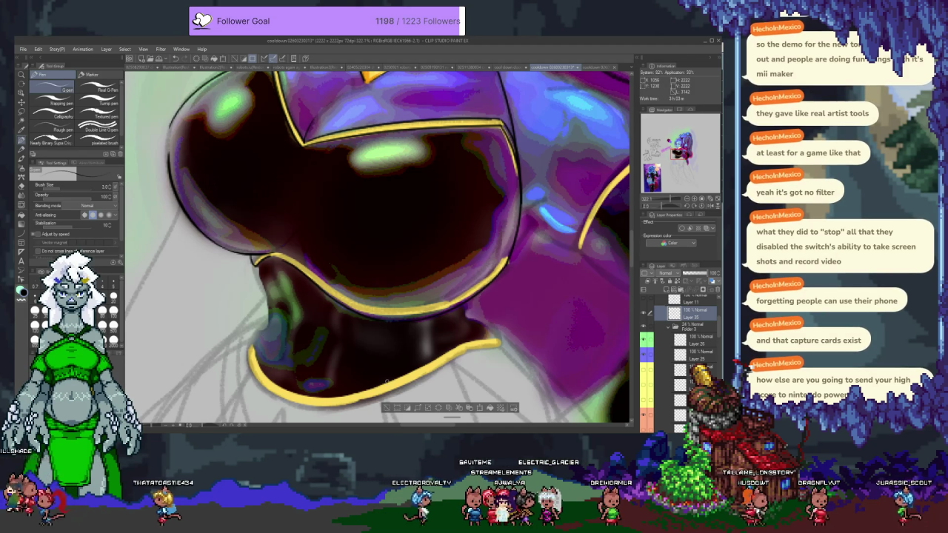
drag(368, 361, 337, 285)
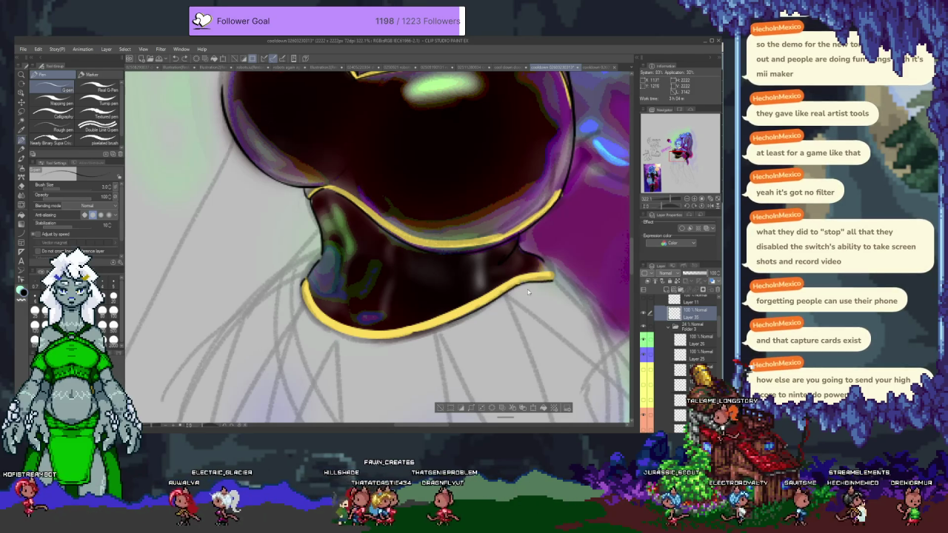
key(e)
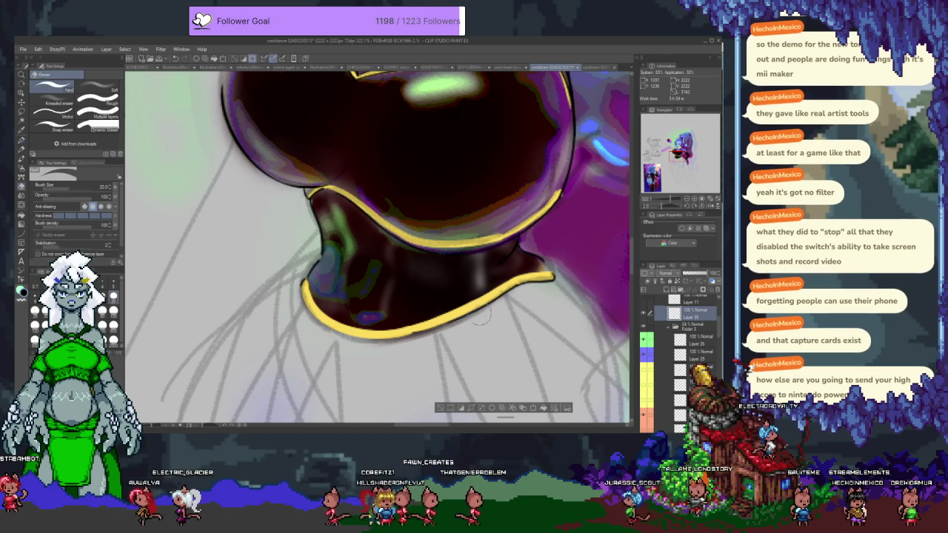
scroll(415, 326, up, 3)
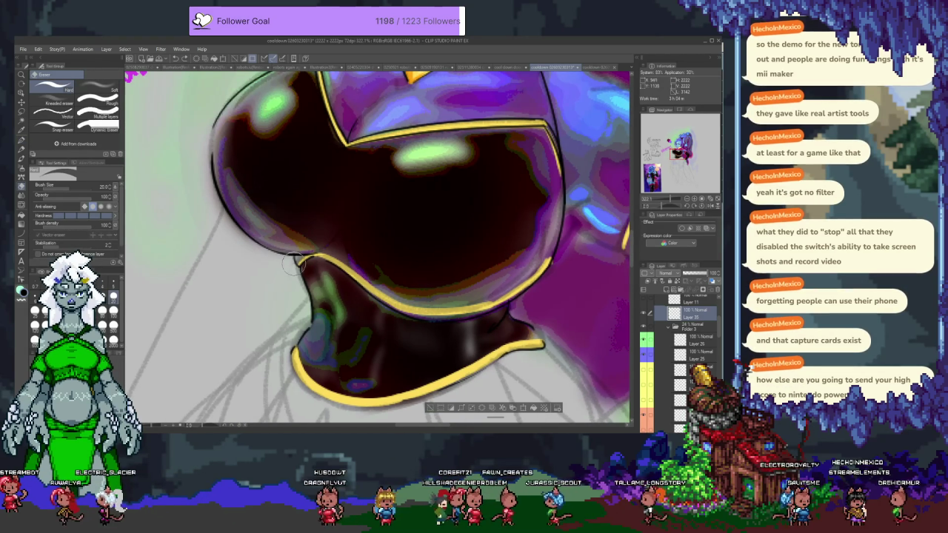
key(p)
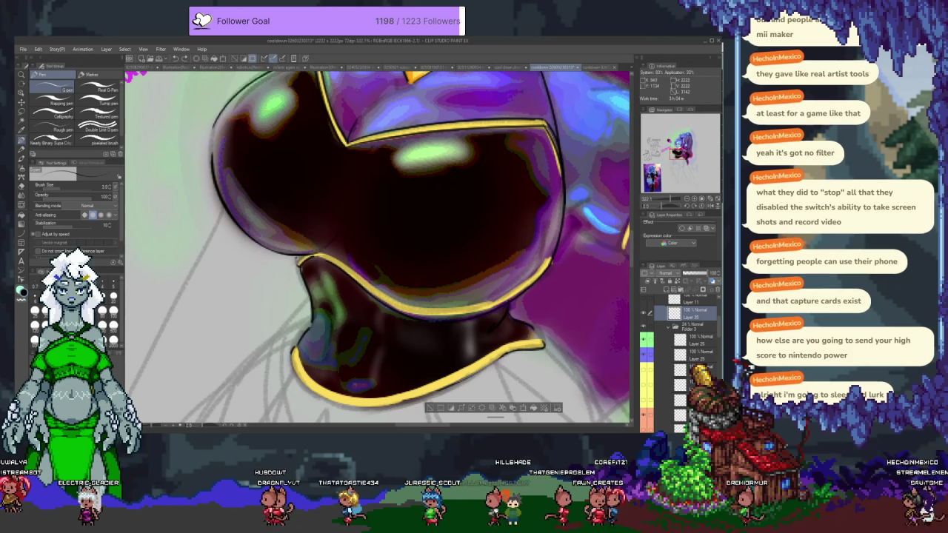
mouse_move(398, 254)
mouse_down()
mouse_move(375, 292)
mouse_move(387, 313)
mouse_up()
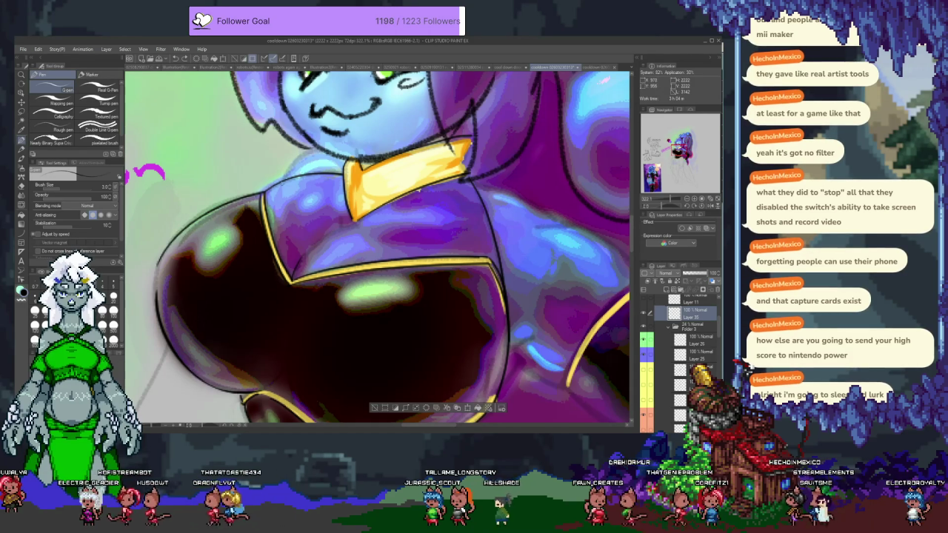
drag(418, 190, 319, 179)
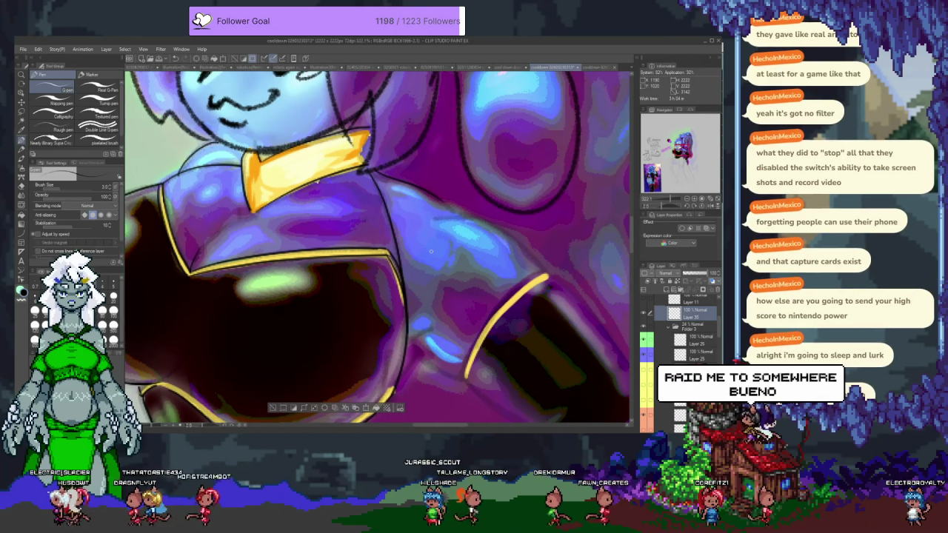
scroll(434, 246, down, 2)
scroll(437, 248, down, 1)
scroll(425, 275, down, 2)
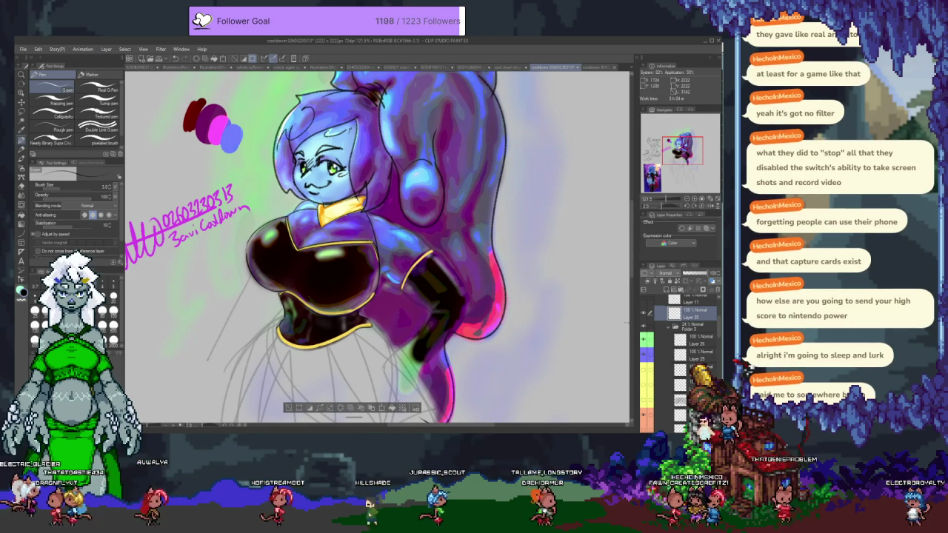
Change Folder 3's opacity so the grey sketch lines show more
click(701, 327)
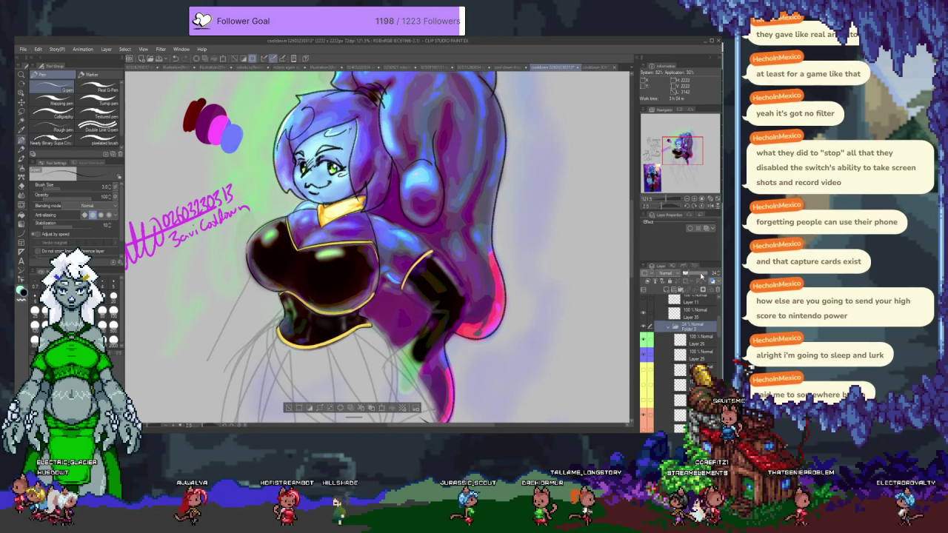
drag(700, 275, 694, 276)
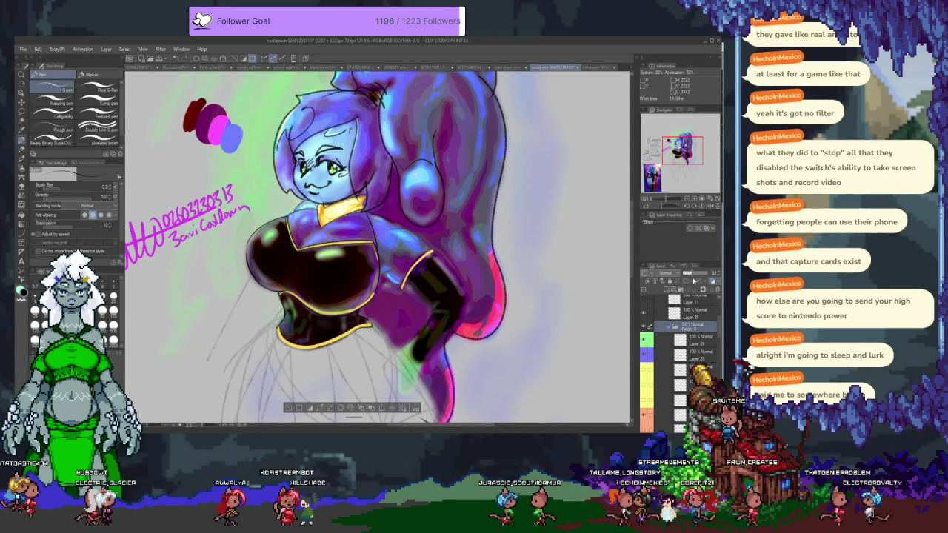
click(694, 281)
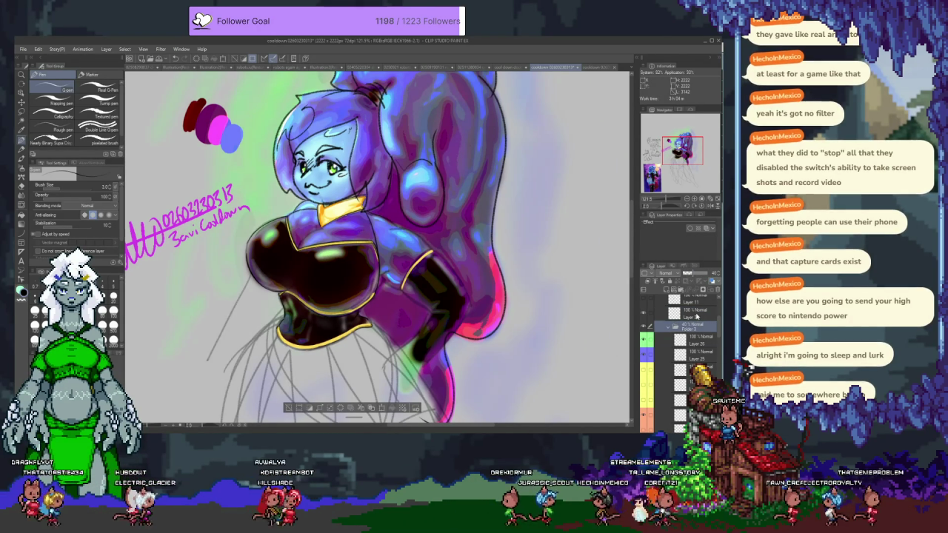
Lower Layer 35's opacity to 61%
click(696, 316)
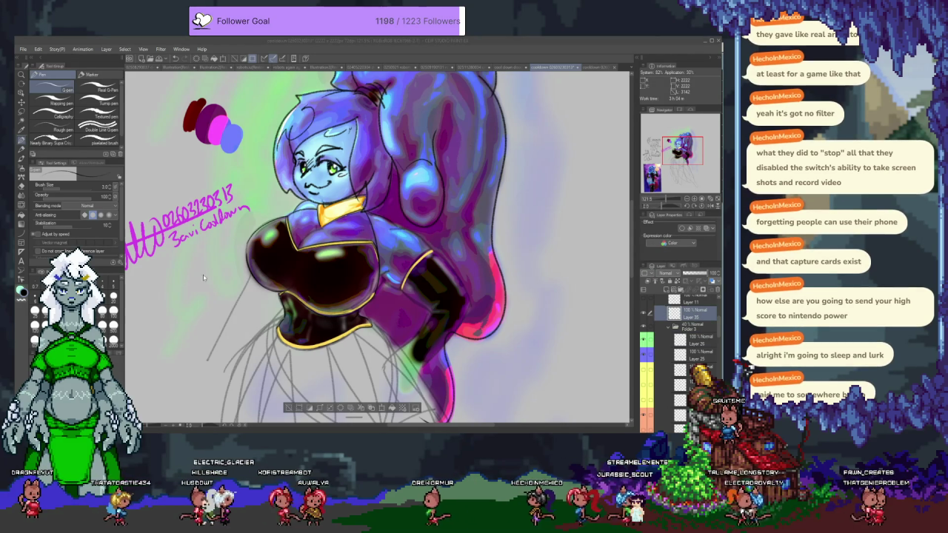
click(615, 300)
click(698, 274)
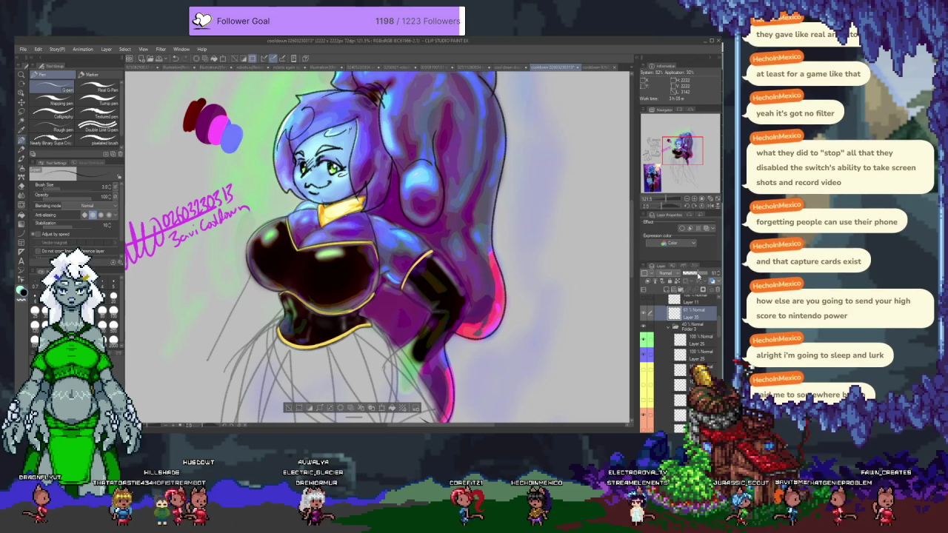
Reselect Folder 3, switch to the Eraser, and select the masked 45% layer
click(697, 328)
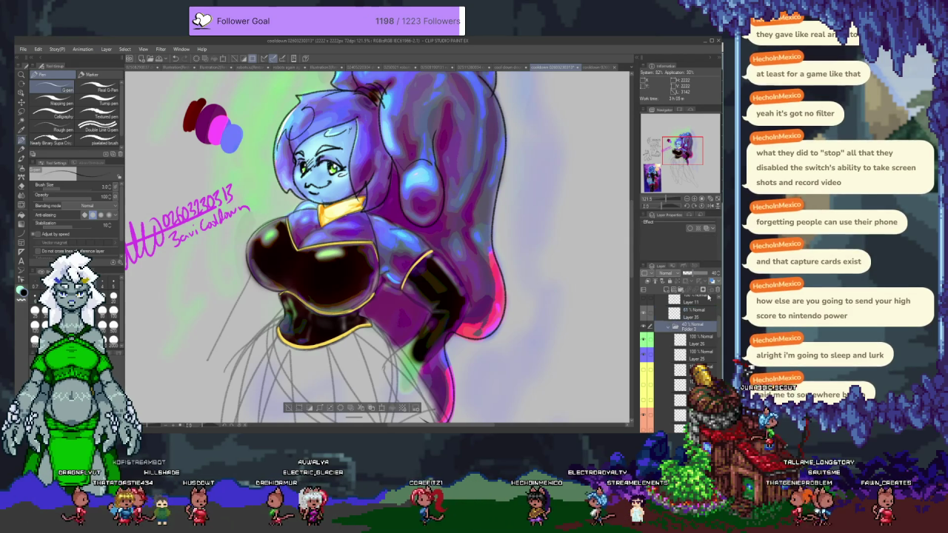
key(e)
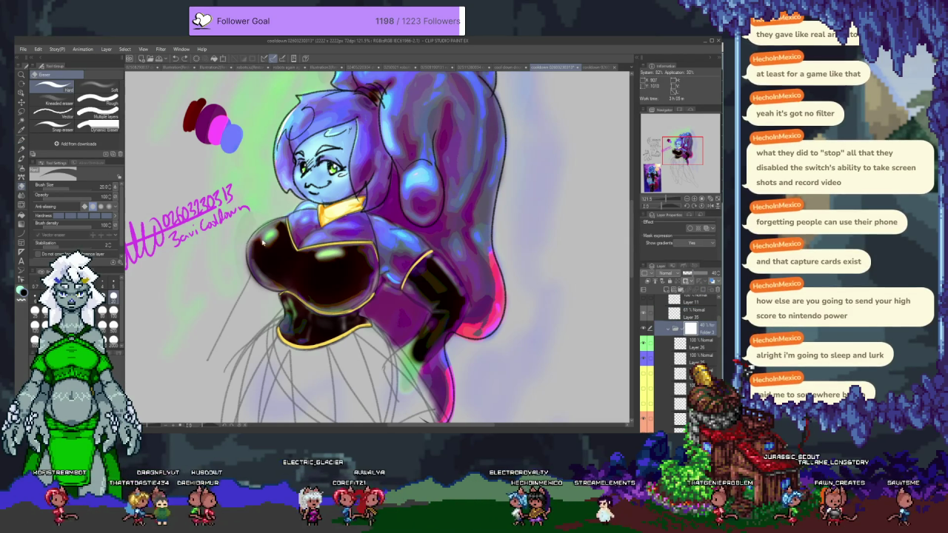
scroll(239, 267, up, 2)
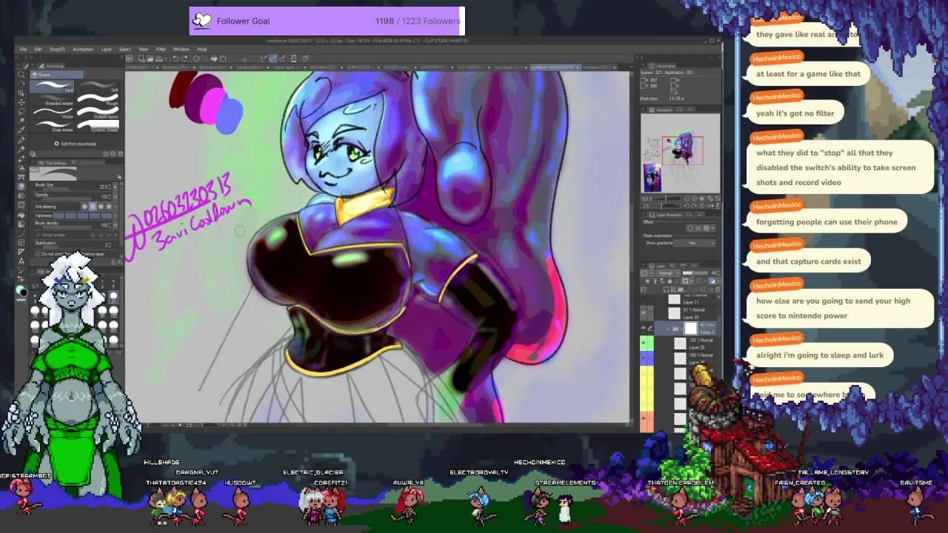
scroll(239, 266, up, 2)
click(692, 357)
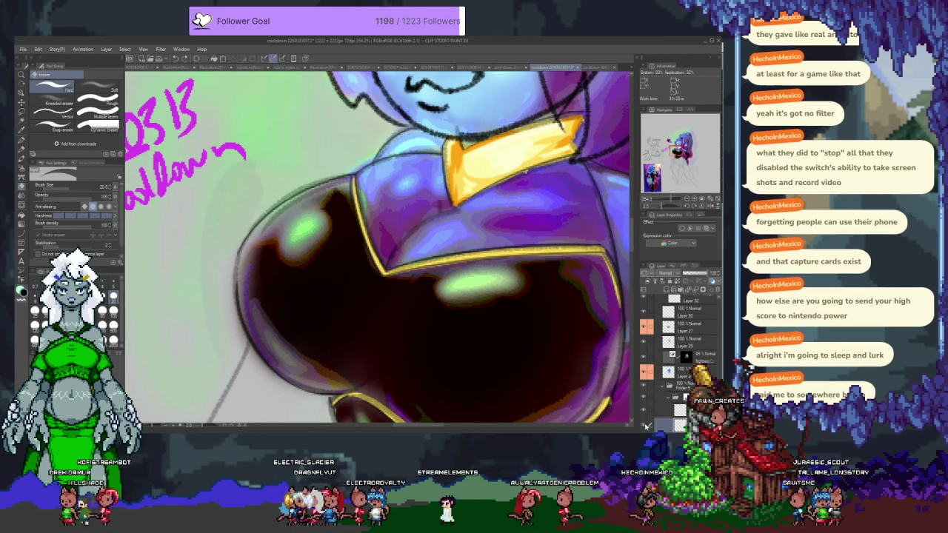
Drop the chest lasso selection with Ctrl+D and browse the Layer palette
scroll(433, 243, down, 1)
scroll(434, 242, down, 1)
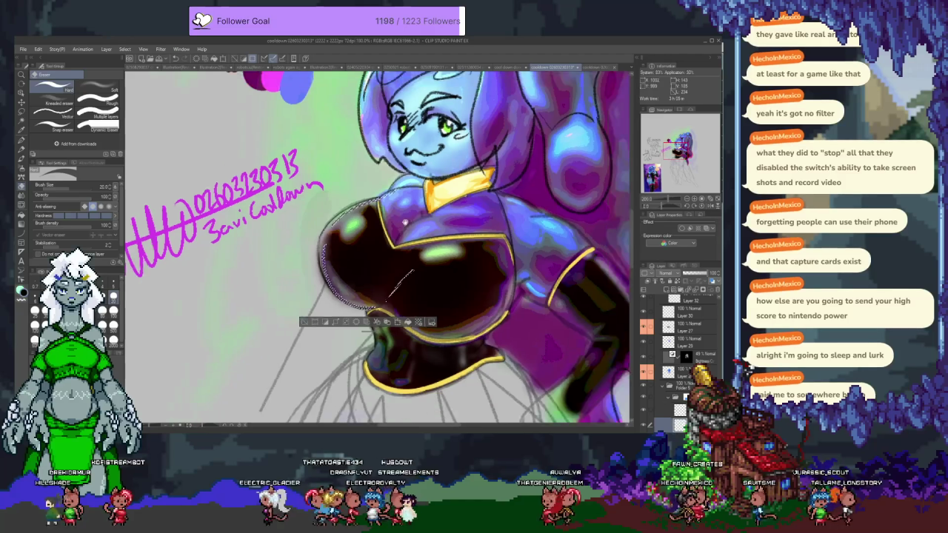
scroll(434, 242, down, 1)
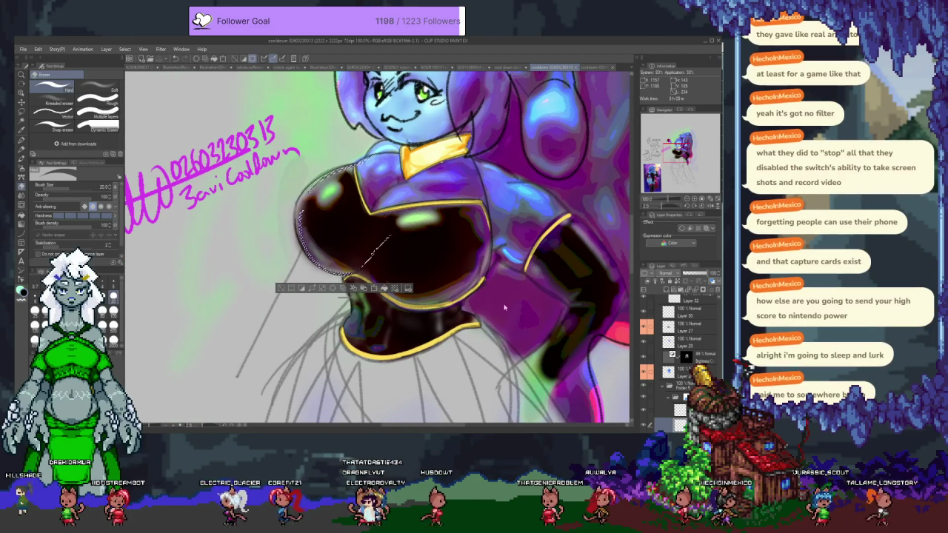
key(ctrl+d)
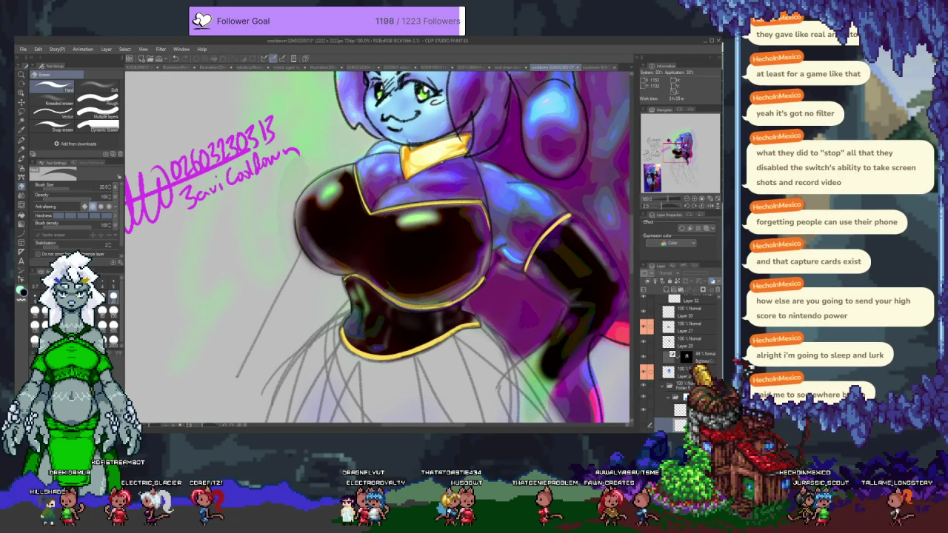
scroll(679, 348, down, 3)
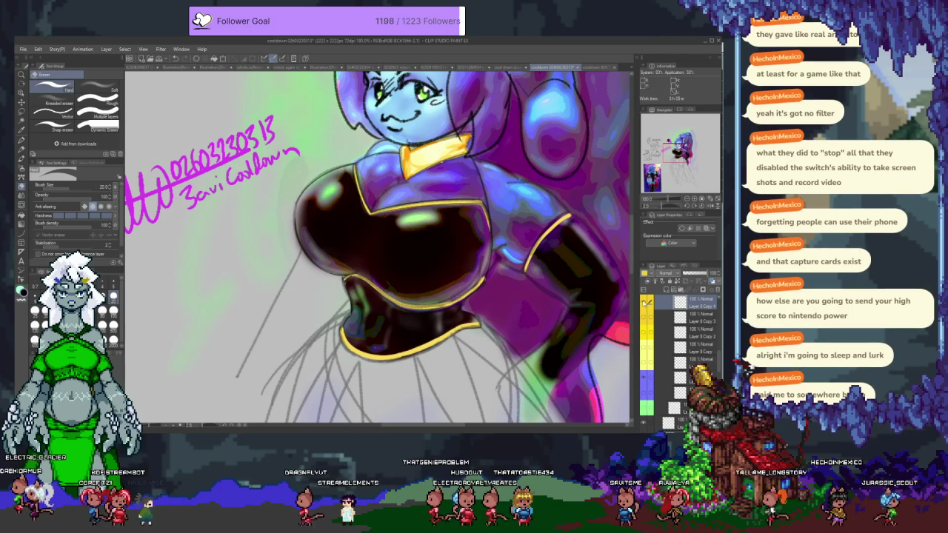
scroll(680, 348, up, 5)
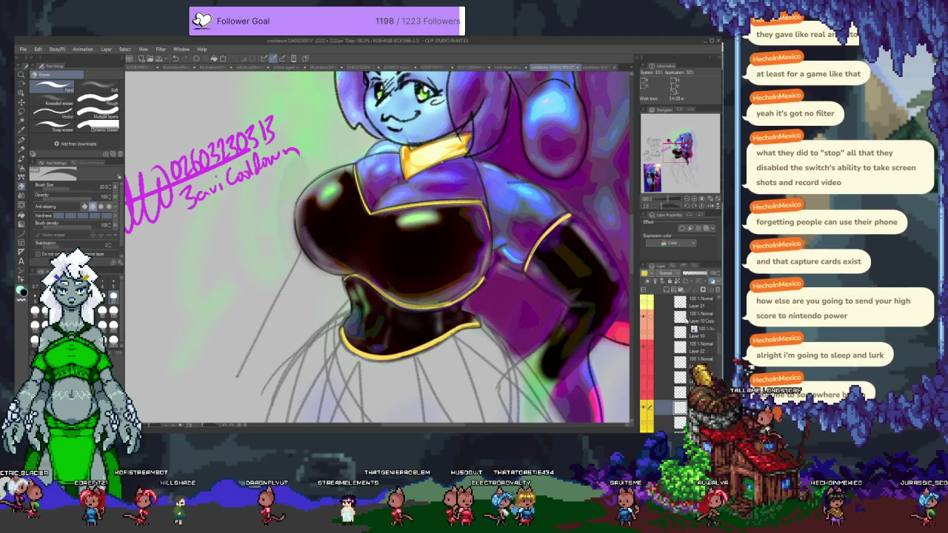
scroll(688, 325, up, 3)
click(700, 342)
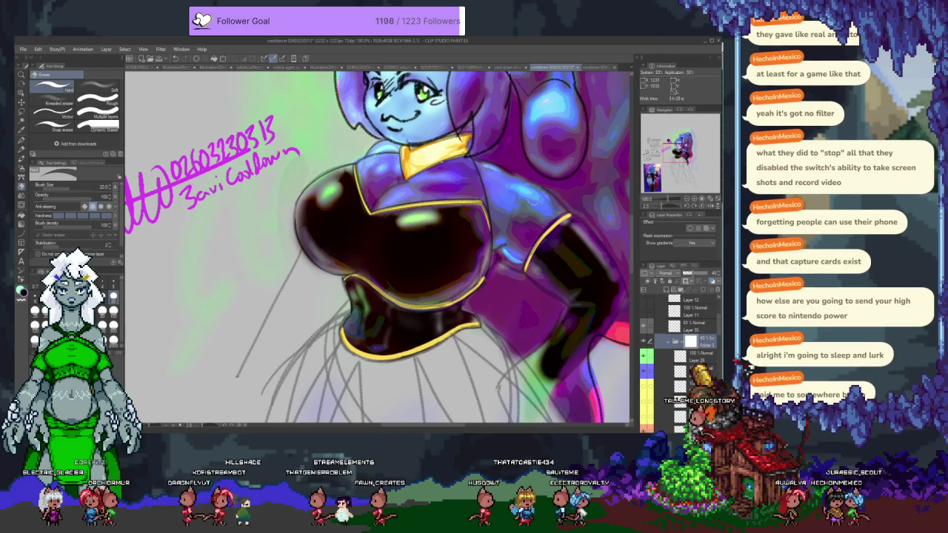
Pan across the chest and shoulder and switch to the Watercolor brush
drag(465, 247, 400, 216)
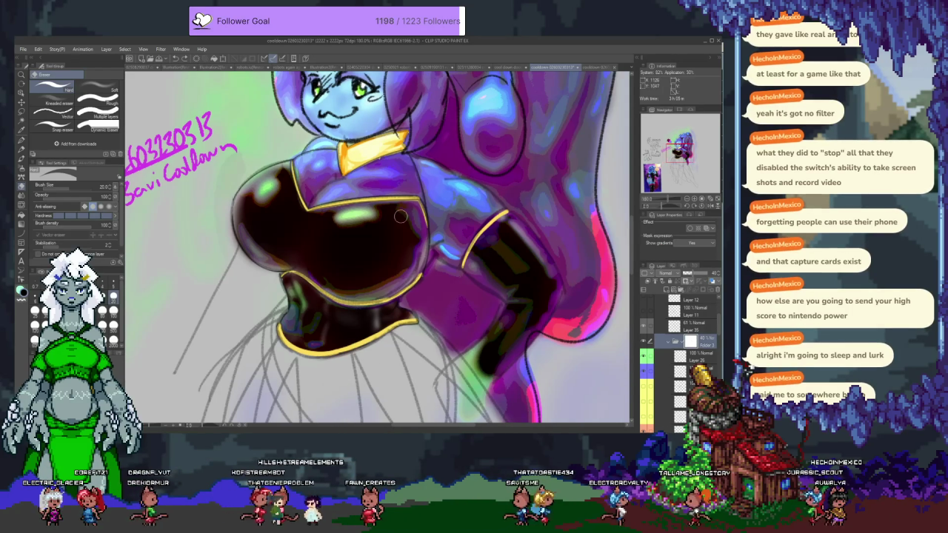
key(b)
key(b)
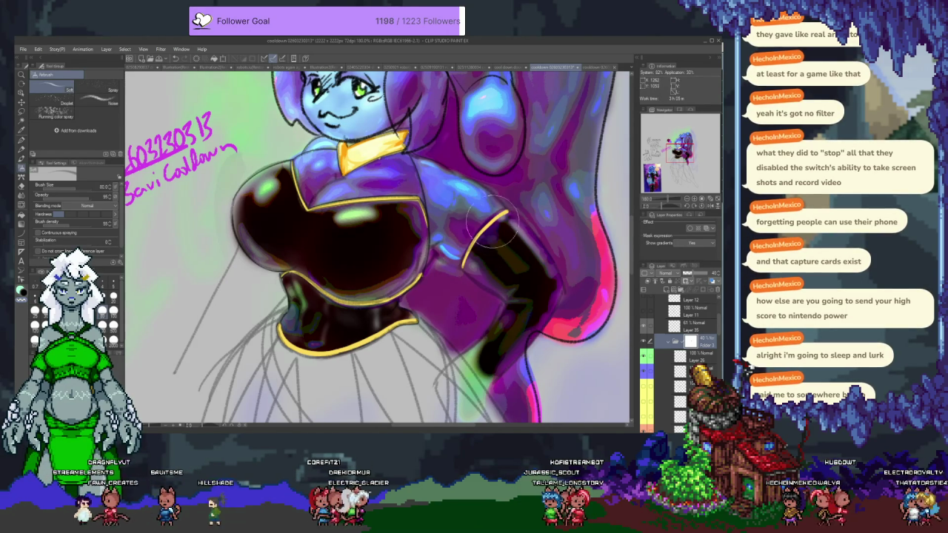
drag(475, 171, 512, 234)
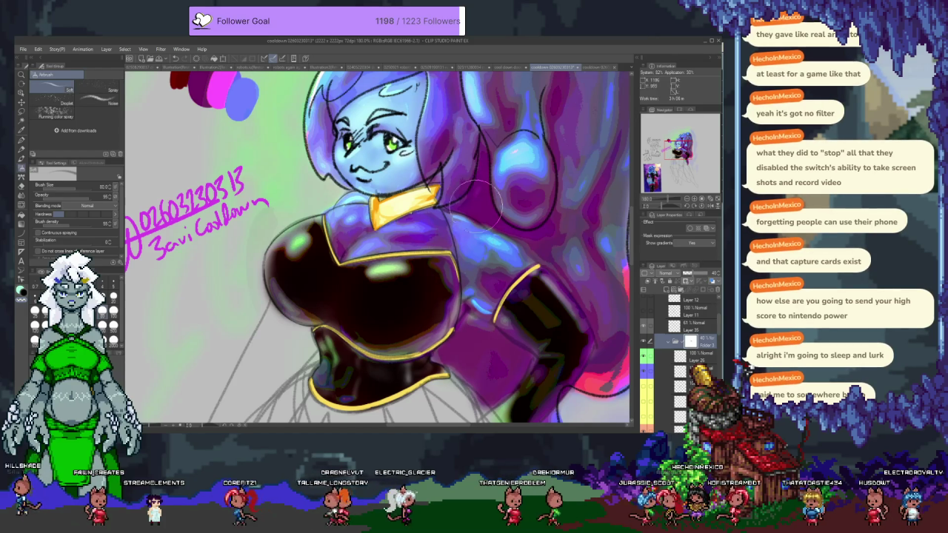
scroll(475, 259, down, 2)
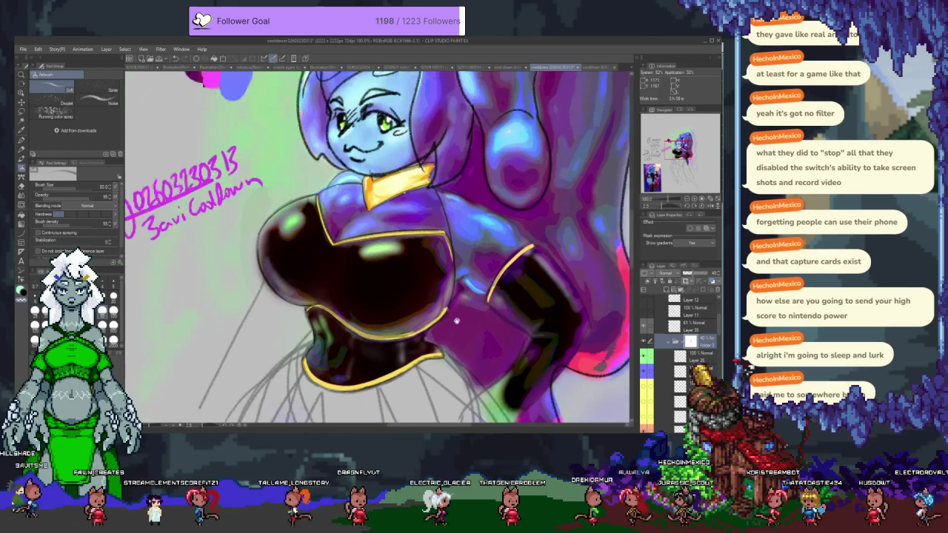
Zoom out to review the whole character, then select a Layer 8 Copy layer
scroll(415, 252, down, 3)
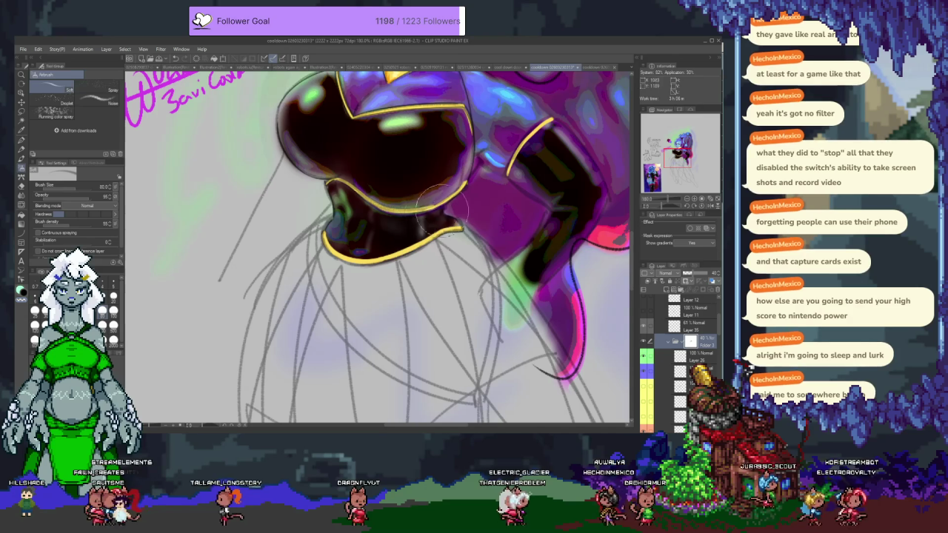
scroll(363, 211, up, 3)
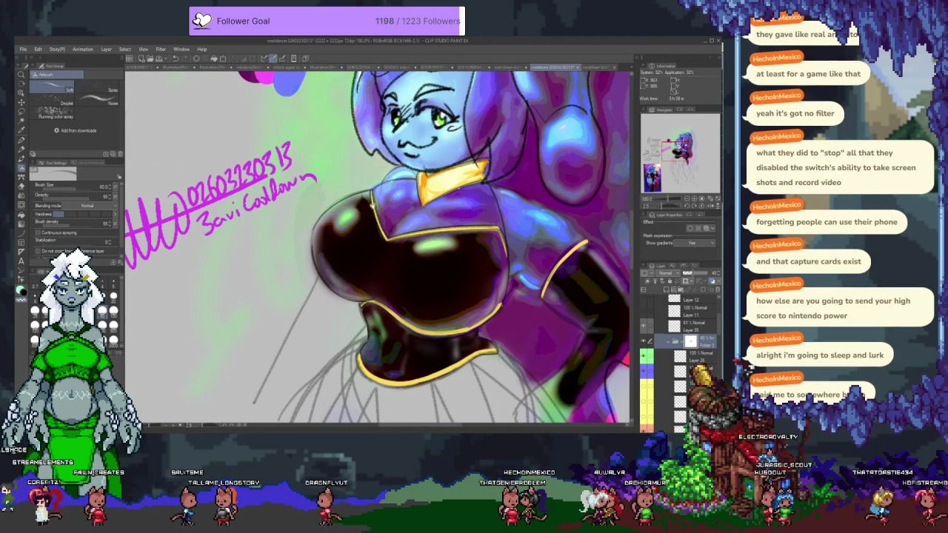
scroll(415, 230, down, 1)
scroll(430, 237, down, 1)
scroll(440, 245, down, 1)
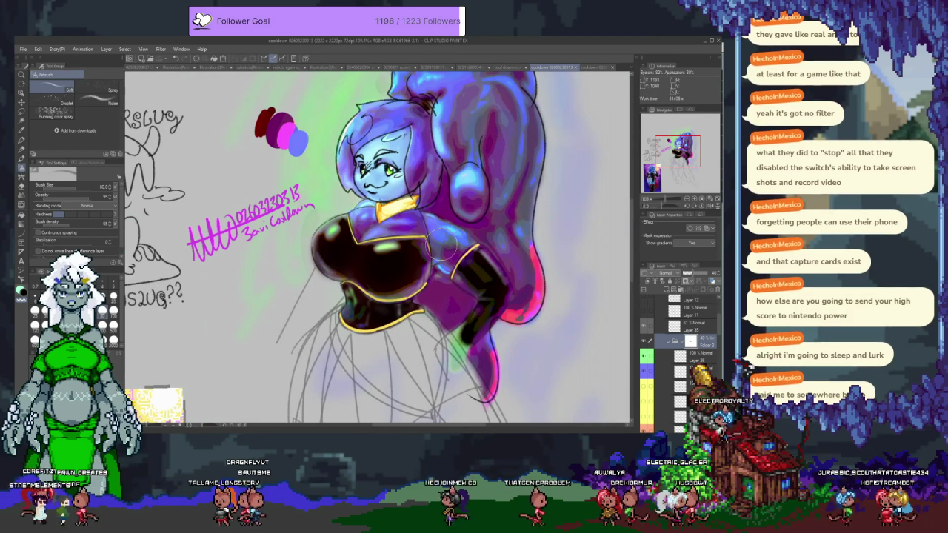
scroll(385, 148, up, 1)
scroll(385, 148, up, 1)
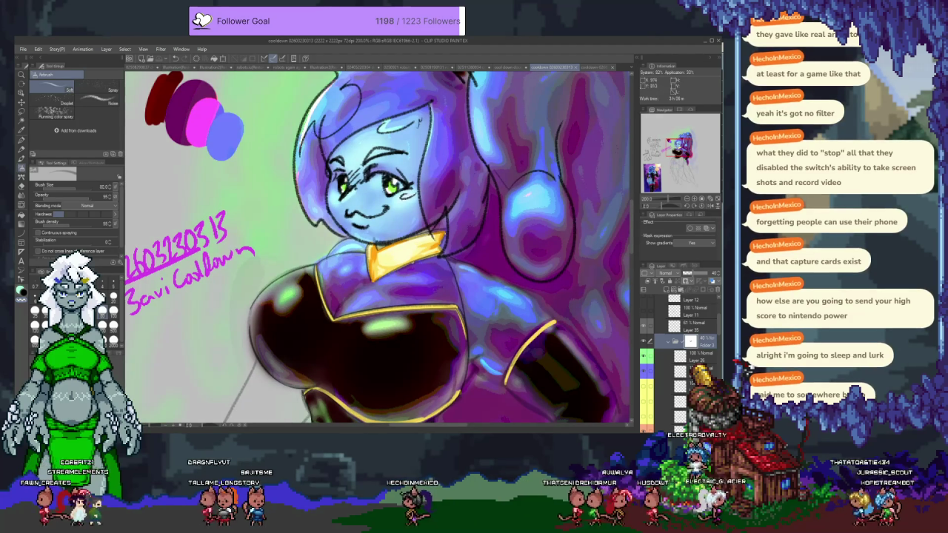
click(673, 419)
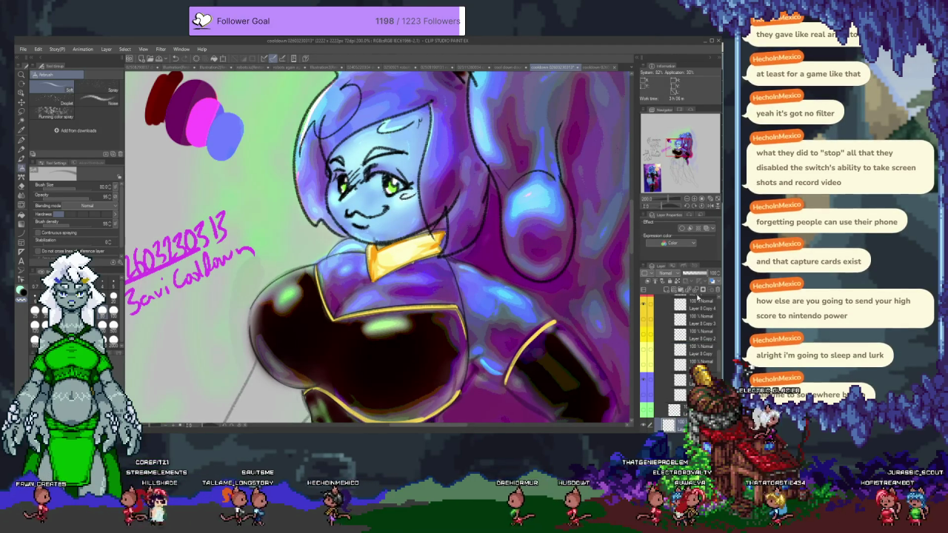
drag(378, 222, 381, 263)
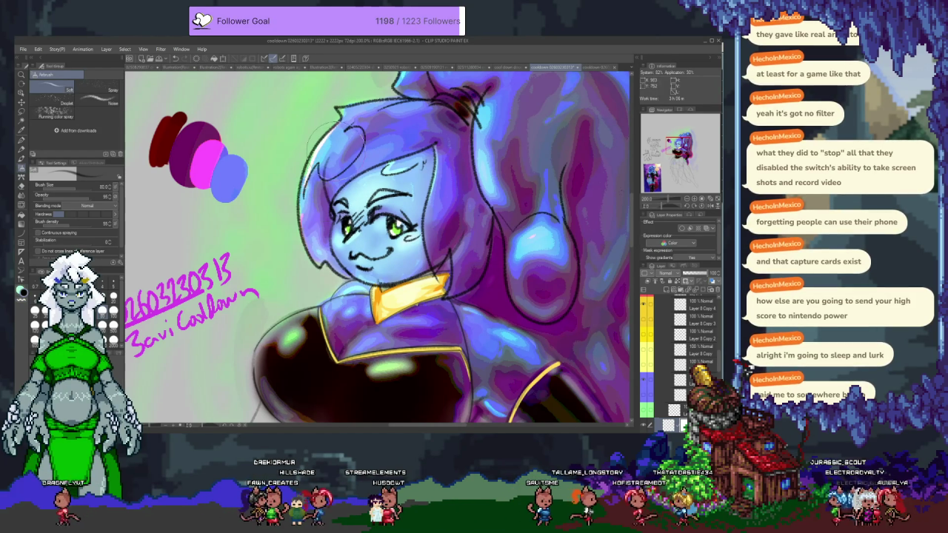
scroll(346, 296, down, 3)
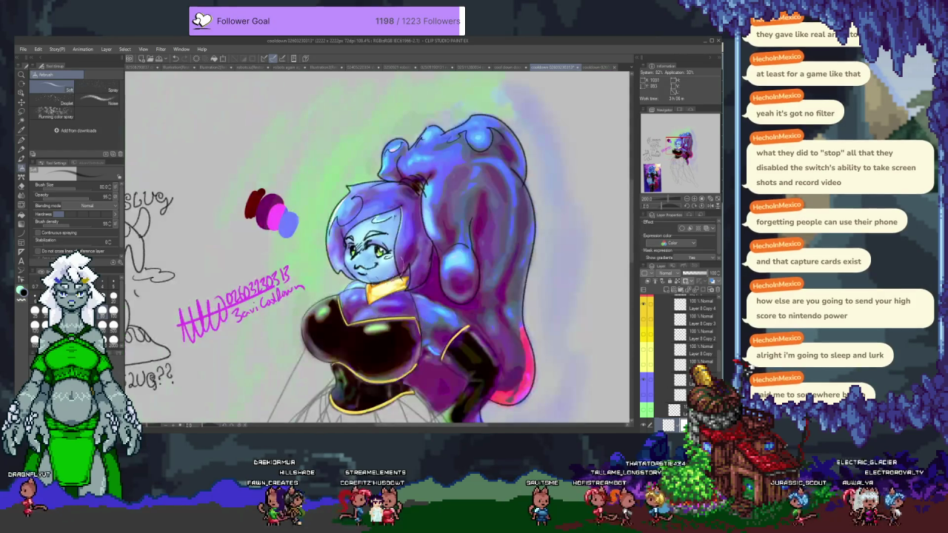
Toggle Layer 15's layer colour on and back off, then add a layer mask
scroll(428, 245, down, 1)
scroll(427, 244, down, 1)
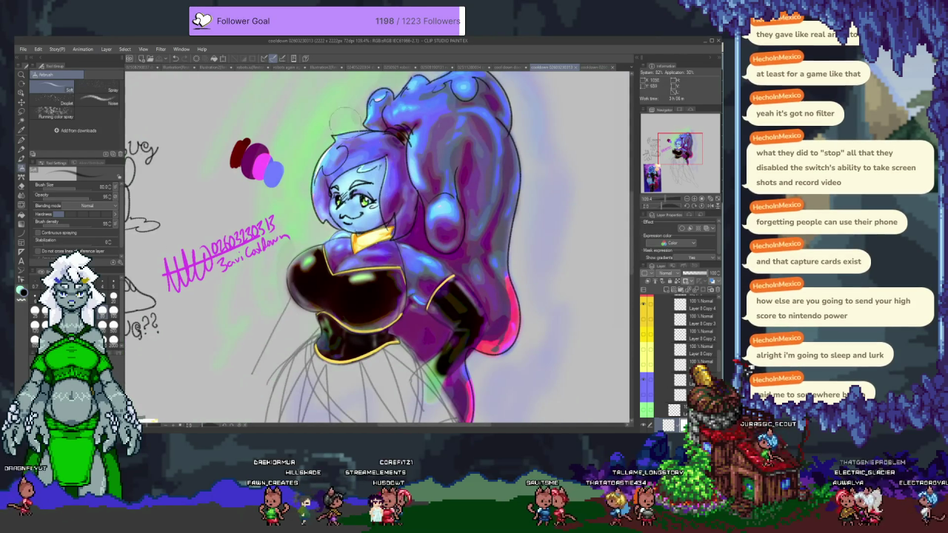
scroll(428, 244, up, 2)
scroll(428, 244, up, 1)
scroll(678, 348, up, 5)
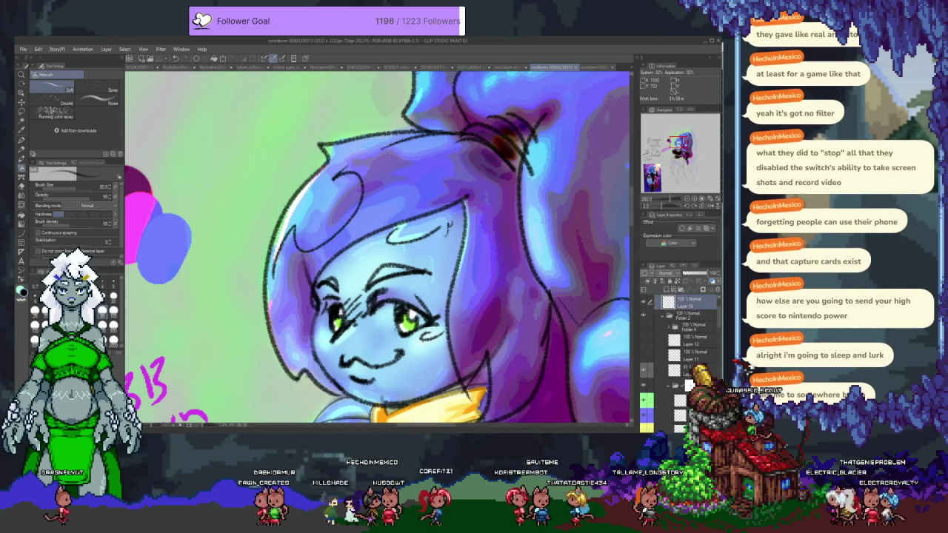
click(713, 282)
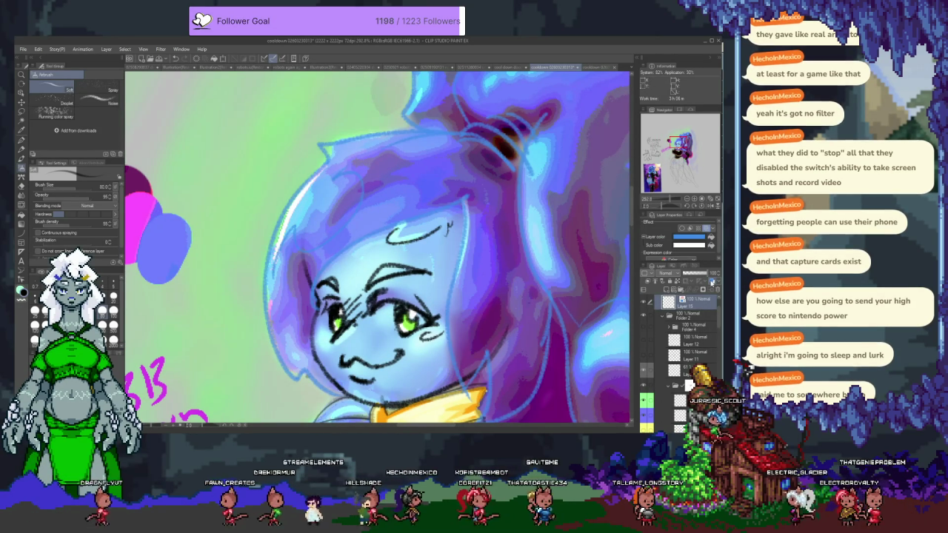
click(712, 282)
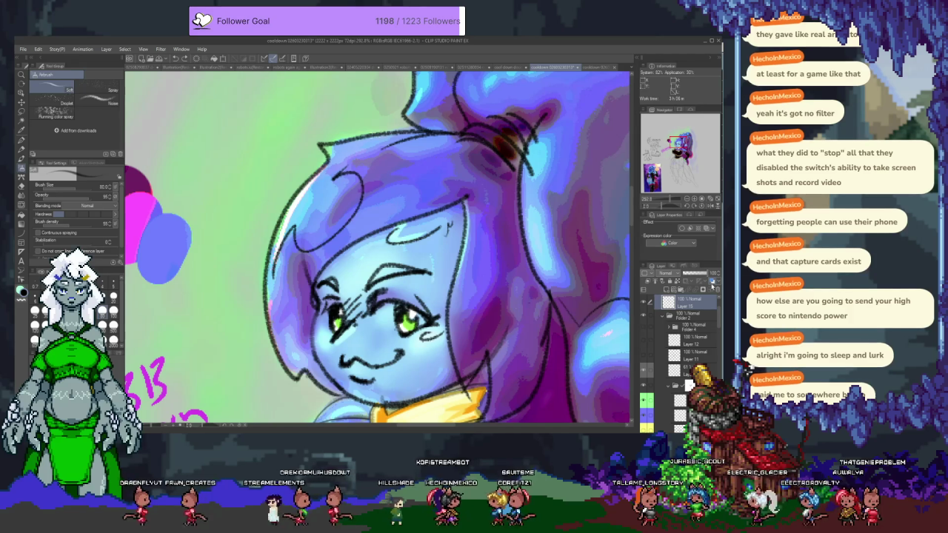
click(688, 289)
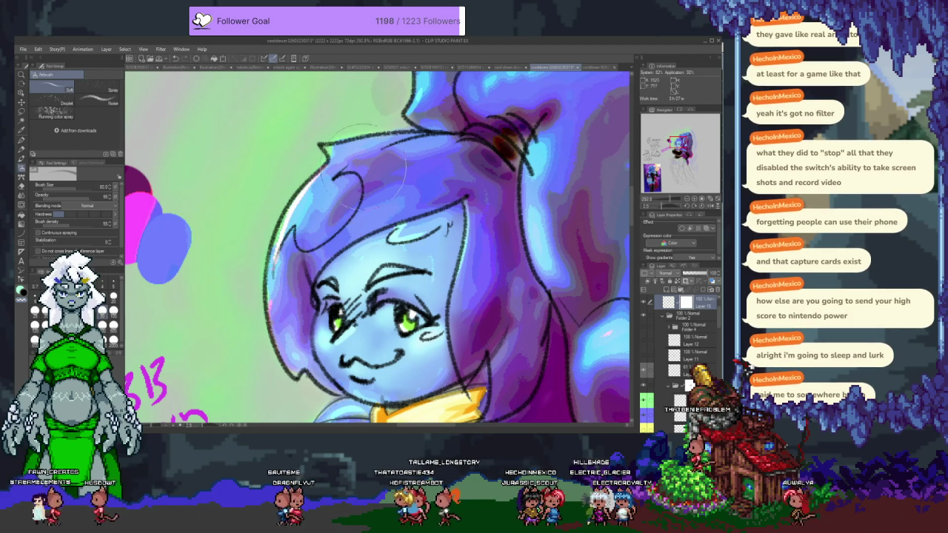
scroll(396, 156, down, 2)
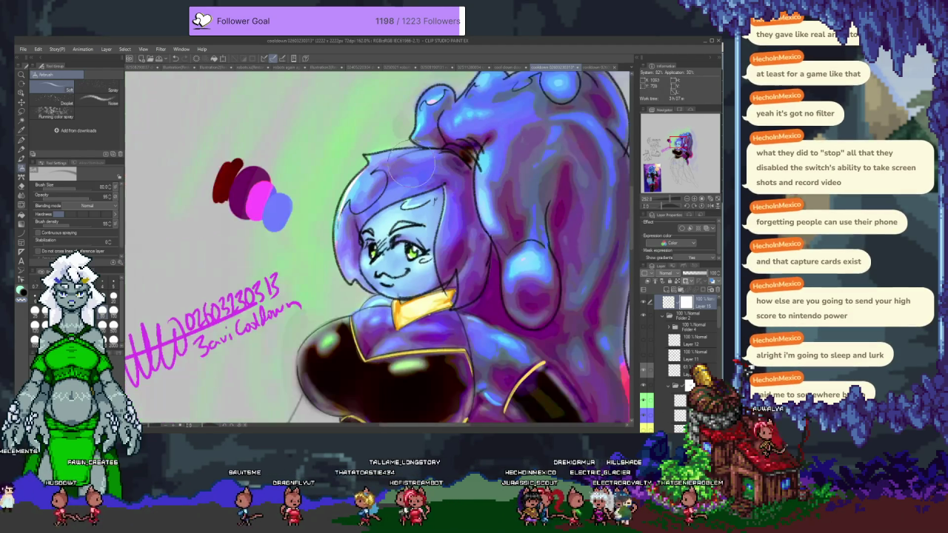
Zoom out to 100% and lower Layer 15's opacity to about 73%
scroll(404, 178, down, 1)
scroll(412, 196, down, 1)
scroll(411, 196, down, 1)
scroll(437, 214, down, 1)
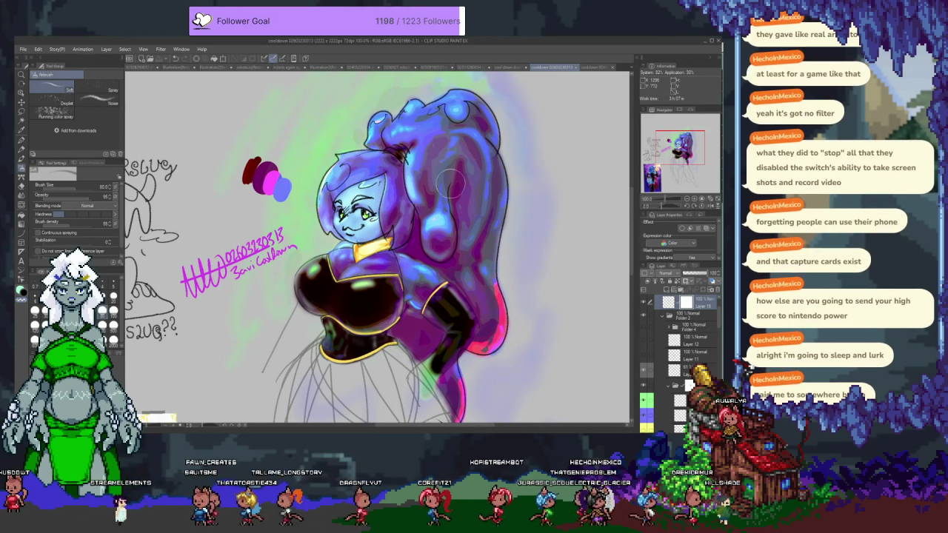
drag(480, 278, 476, 271)
drag(703, 275, 702, 274)
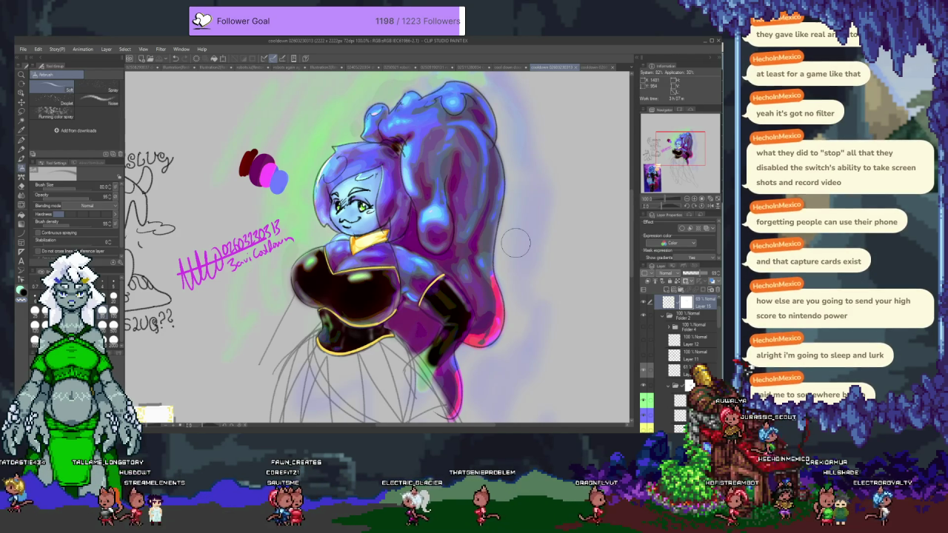
Zoom out and back in to check the full painted piece
scroll(372, 235, down, 5)
scroll(372, 235, down, 2)
scroll(372, 235, down, 3)
scroll(372, 235, down, 2)
scroll(372, 234, up, 1)
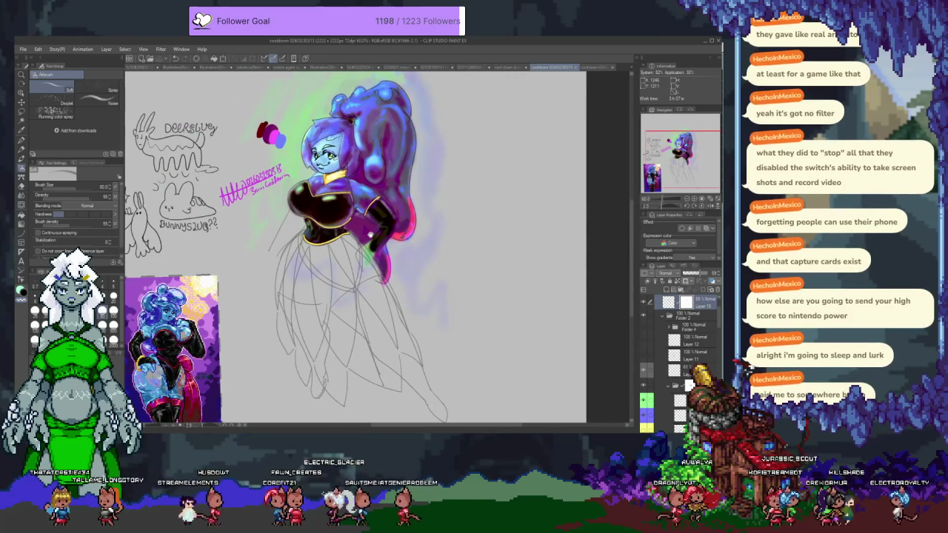
scroll(367, 233, up, 1)
scroll(361, 232, up, 1)
scroll(370, 245, up, 2)
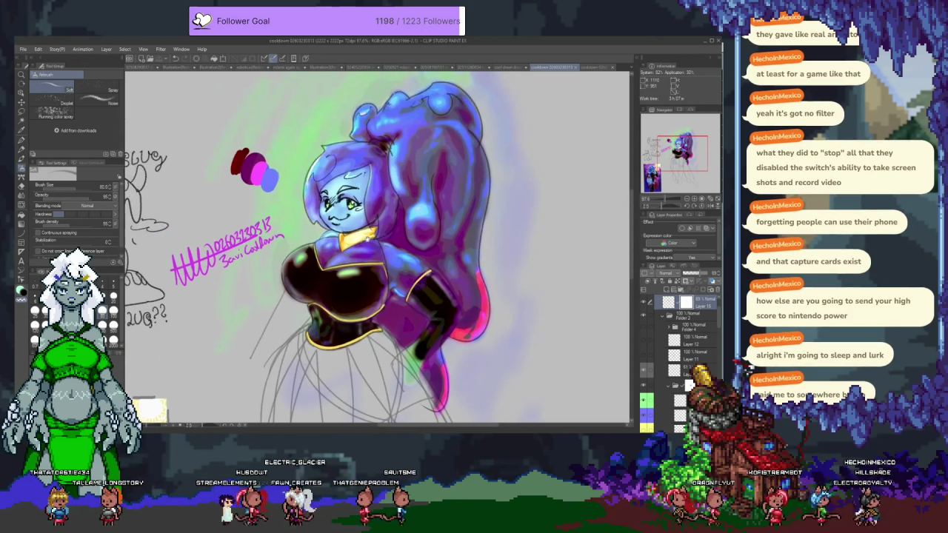